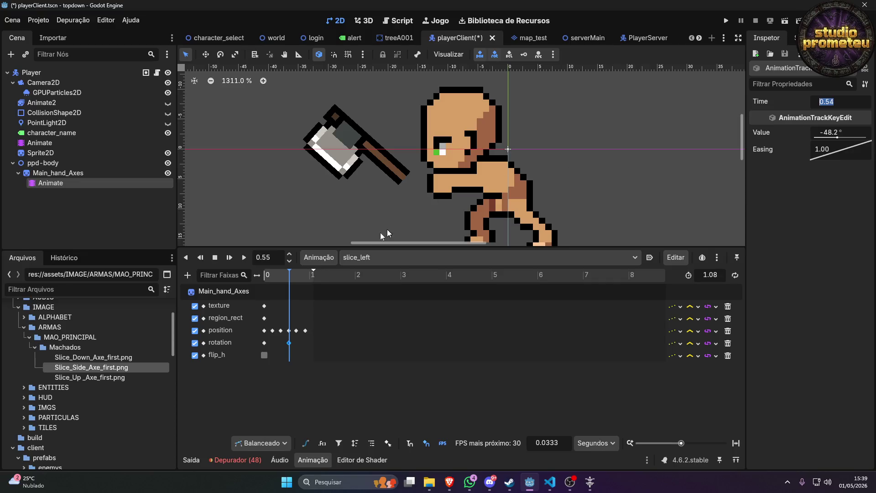
# Jump slice_left to 0.54 s, preview the body's swing pose, then select Main_hand_Axes.
pyautogui.click(280, 257)
pyautogui.write('0.54')
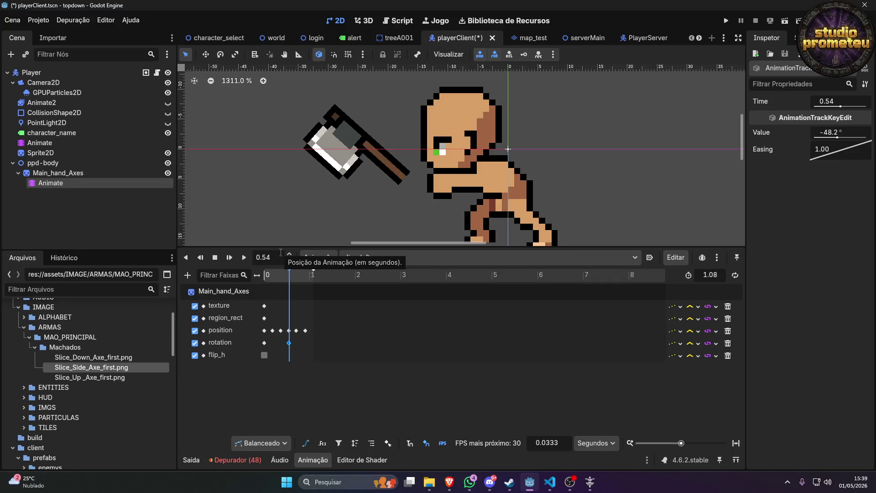
pyautogui.press('Return')
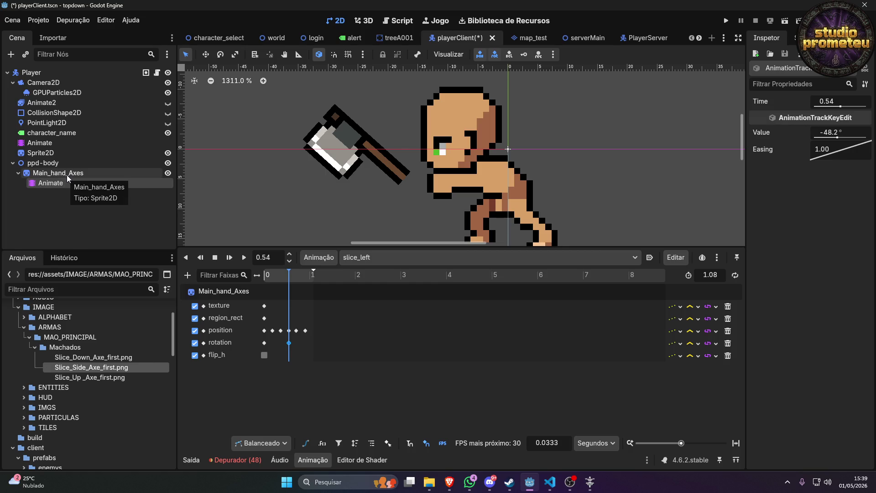
pyautogui.click(64, 144)
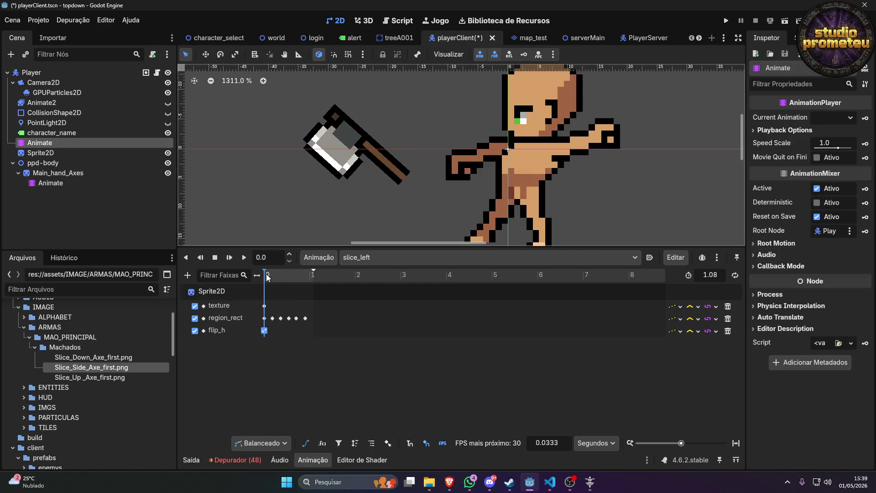
pyautogui.moveTo(302, 282); pyautogui.dragTo(290, 281)
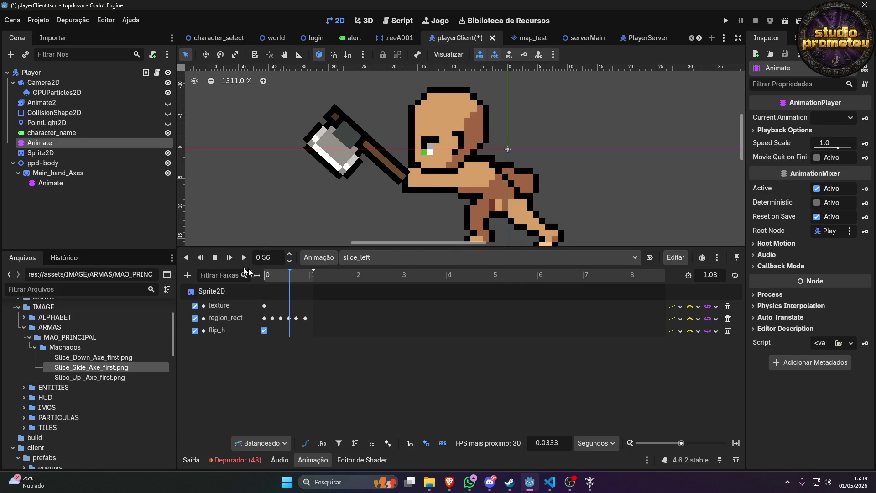
pyautogui.click(61, 183)
pyautogui.click(61, 175)
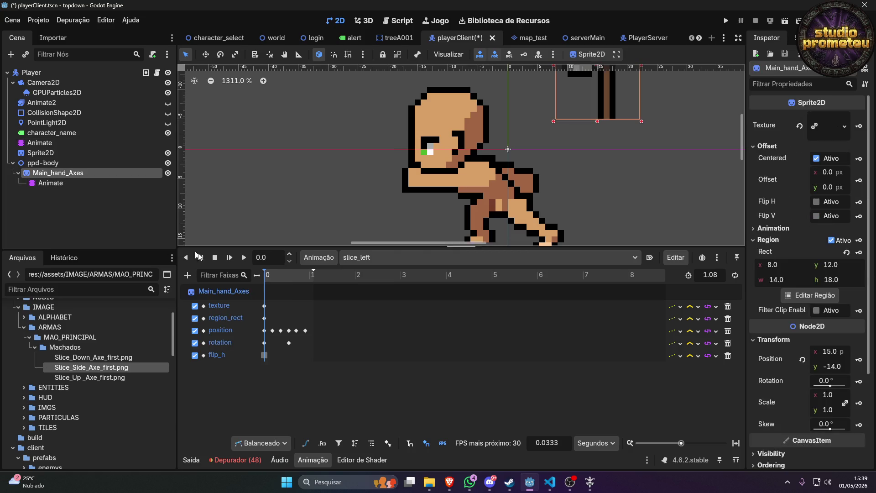
# At 0.54 s, rotate the axe to -90° so it lies horizontal.
pyautogui.click(290, 273)
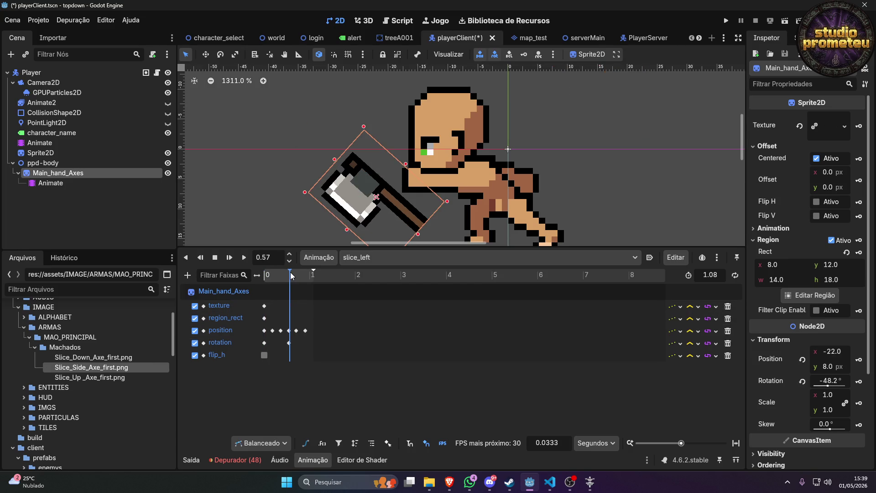
pyautogui.moveTo(290, 272)
pyautogui.mouseDown()
pyautogui.moveTo(300, 273)
pyautogui.moveTo(289, 273)
pyautogui.mouseUp()
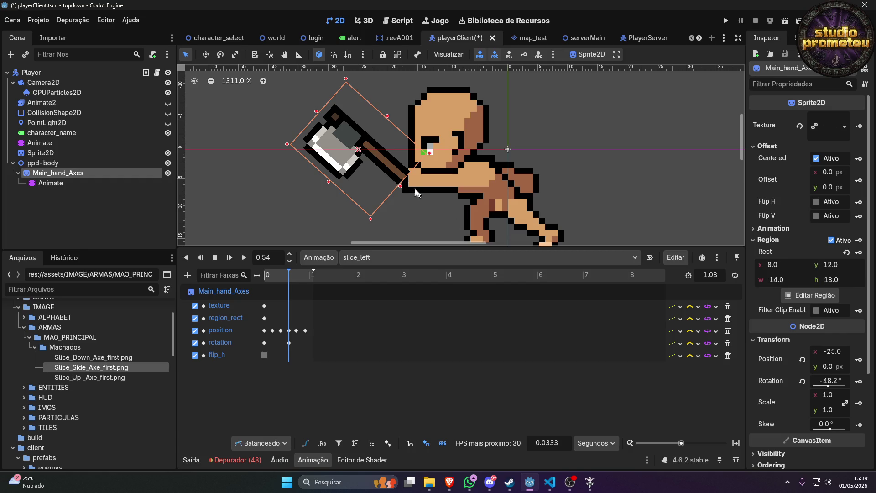
pyautogui.click(839, 379)
pyautogui.write('-90')
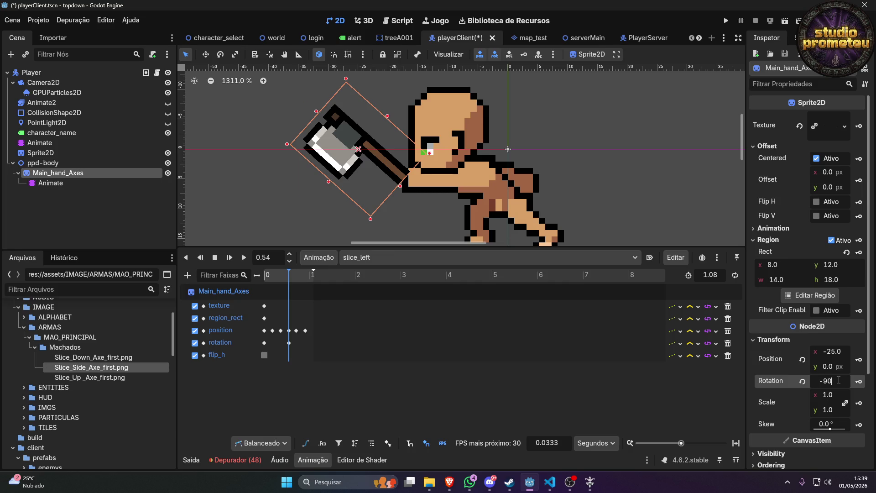
pyautogui.press('Return')
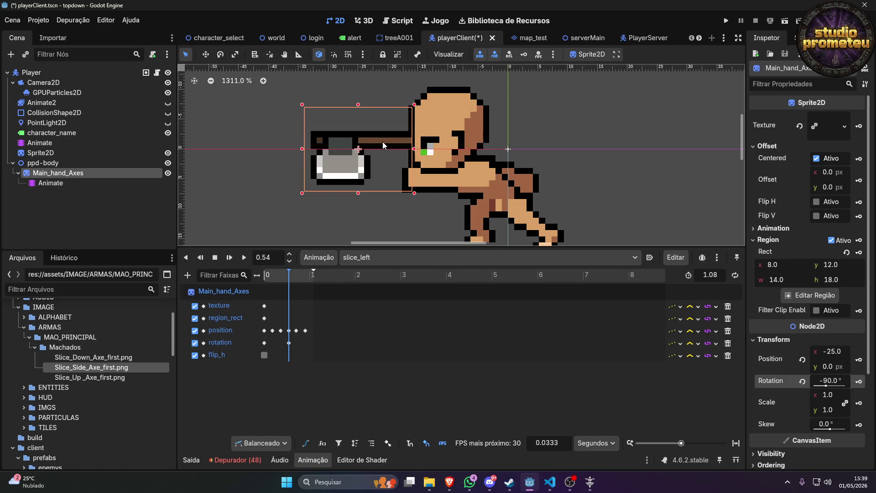
# Move the axe down into the character's hand at (-25, 6).
pyautogui.moveTo(383, 142)
pyautogui.mouseDown()
pyautogui.moveTo(382, 182)
pyautogui.moveTo(371, 182)
pyautogui.moveTo(384, 179)
pyautogui.mouseUp()
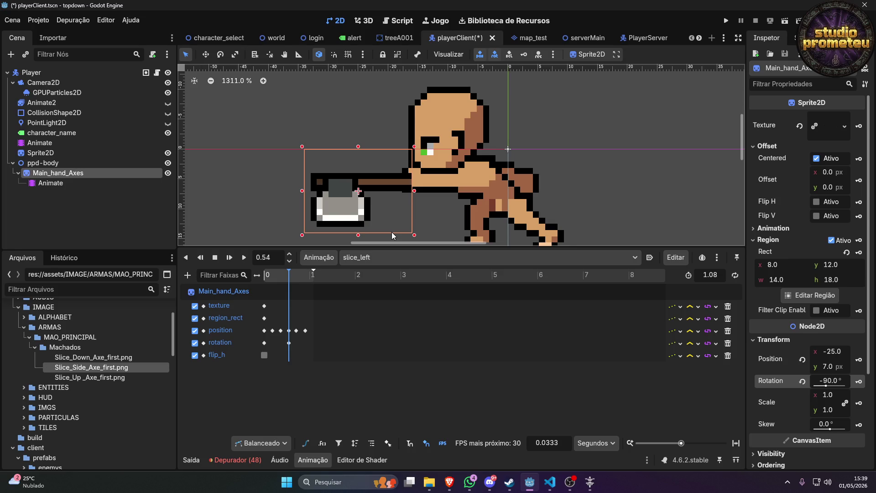
pyautogui.press('Up')
pyautogui.hotkey('ctrl', 'z')
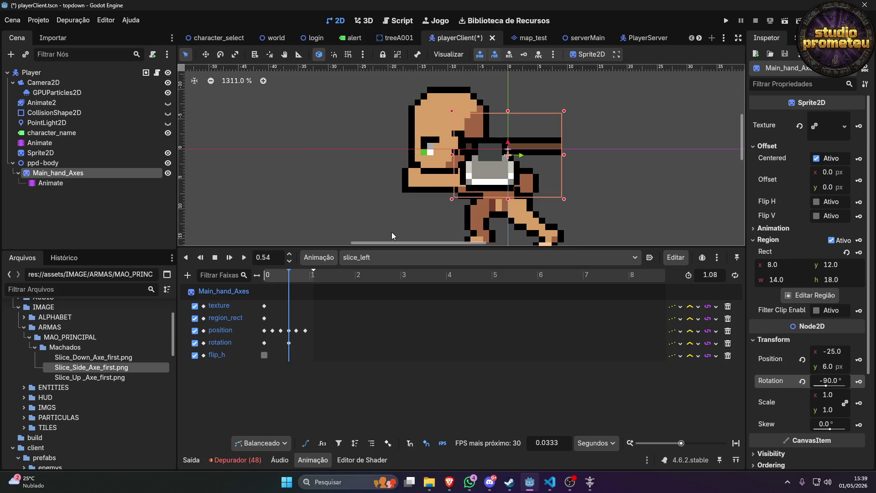
pyautogui.hotkey('ctrl', 'shift', 'z')
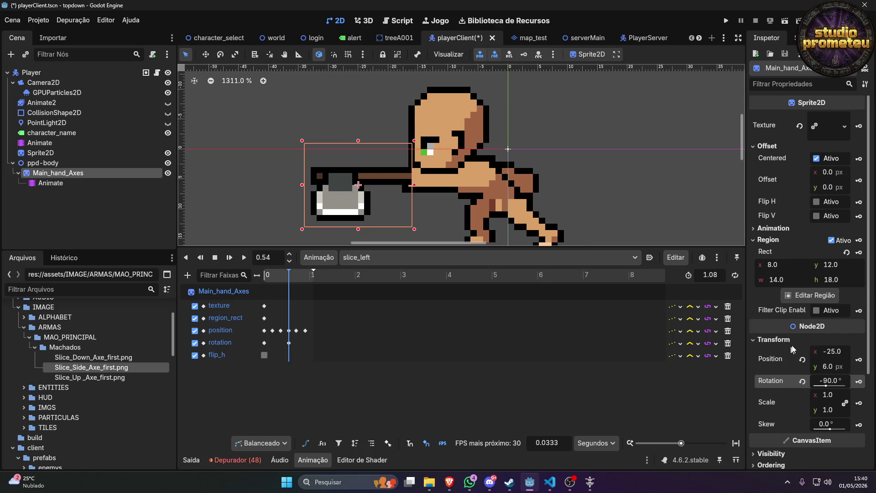
# Step the axe's Position y through 6.2, 6.3 and 6.4 to 6.5 px.
pyautogui.click(839, 370)
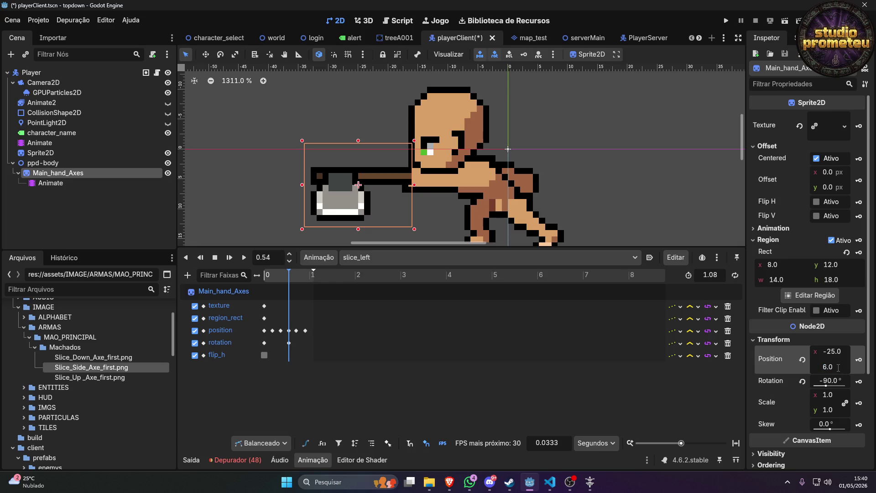
pyautogui.write('2')
pyautogui.press('Return')
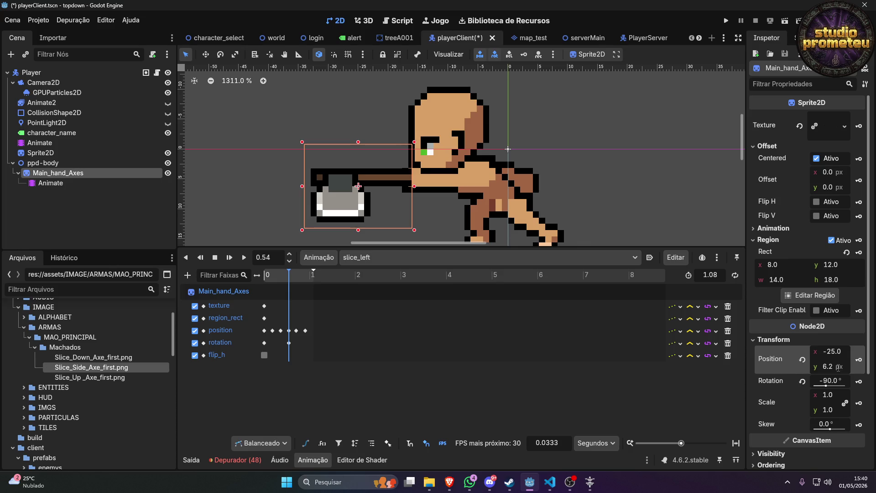
pyautogui.click(838, 368)
pyautogui.write('6.3')
pyautogui.press('Return')
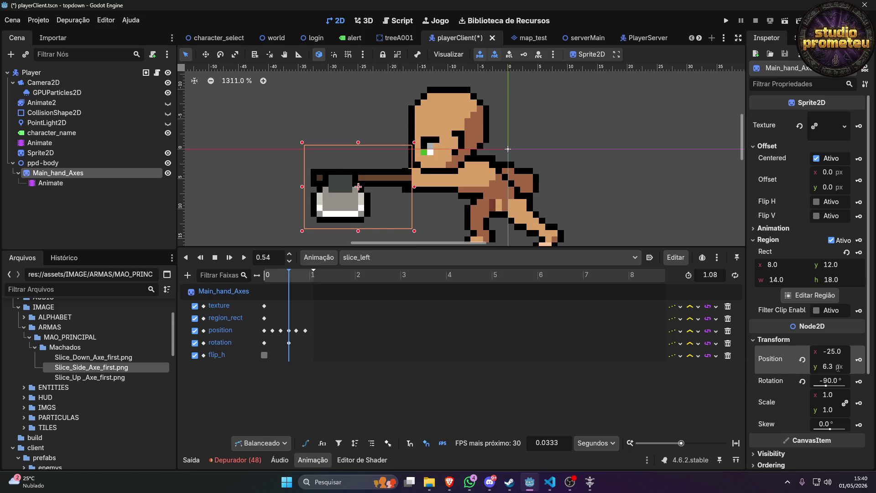
pyautogui.click(838, 368)
pyautogui.click(838, 368)
pyautogui.press('Return')
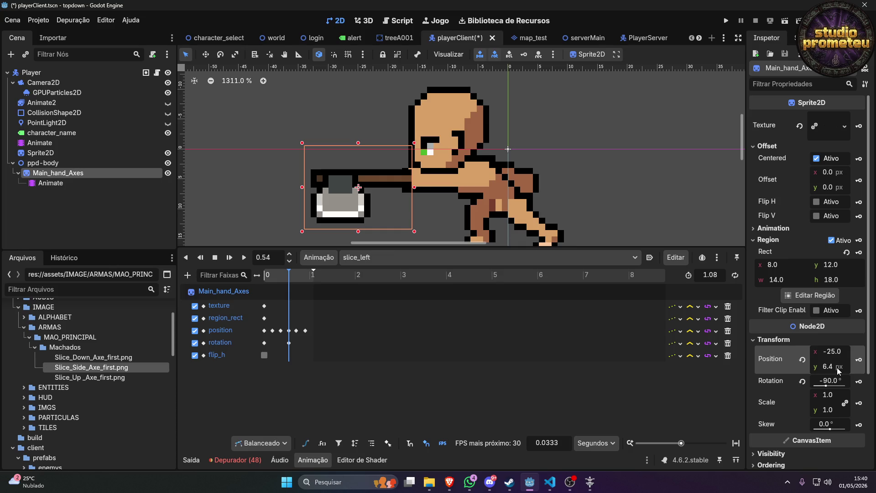
pyautogui.doubleClick(837, 368)
pyautogui.write('6.5')
pyautogui.press('Return')
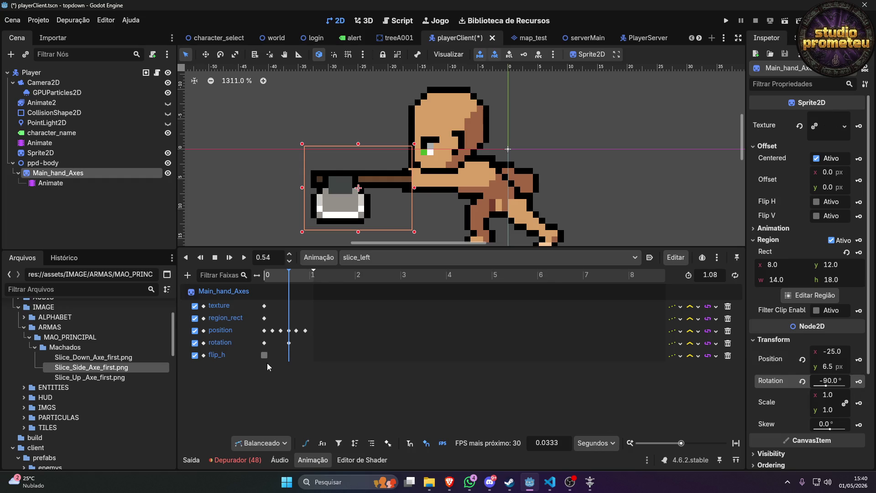
pyautogui.scroll(10, 280, 344)
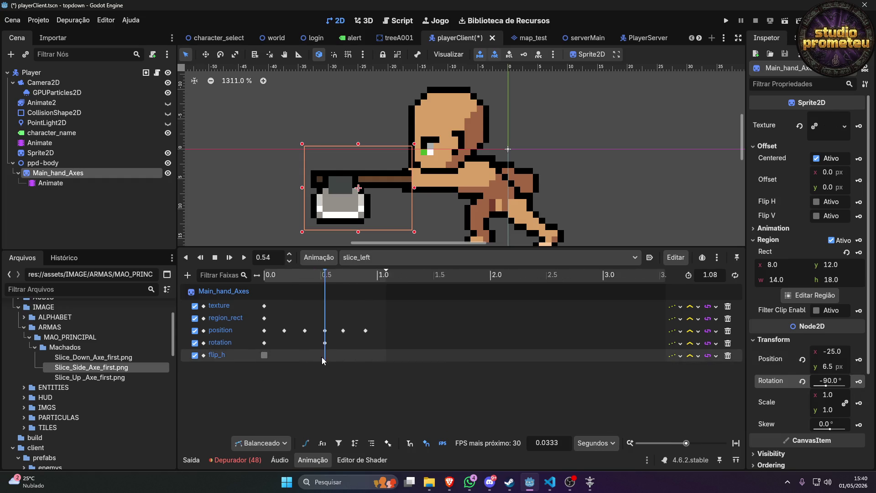
# Select the axe's 0.54 s rotation keyframe and preview the axe pose around 0.85 s.
pyautogui.scroll(3, 379, 358)
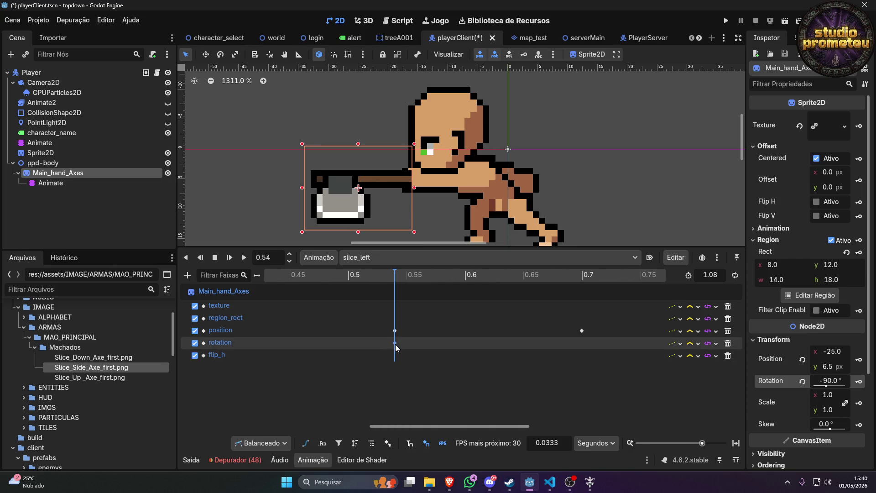
pyautogui.click(395, 343)
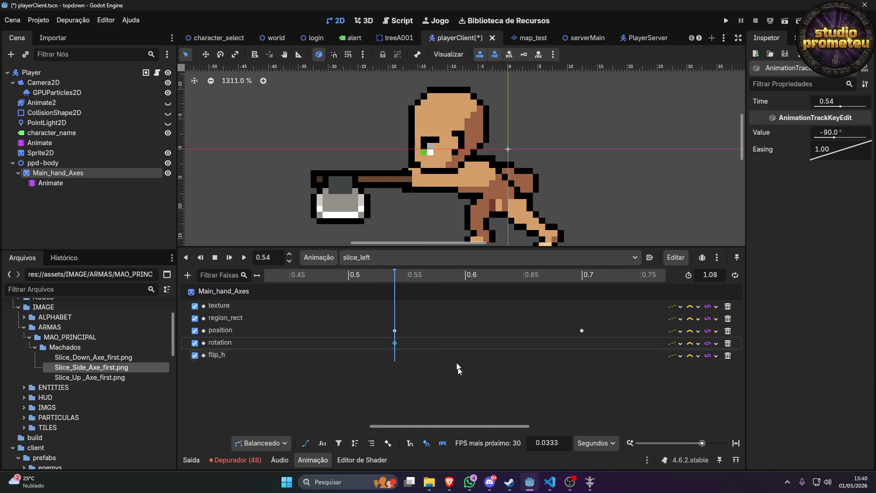
pyautogui.scroll(-2, 429, 182)
pyautogui.scroll(-15, 429, 181)
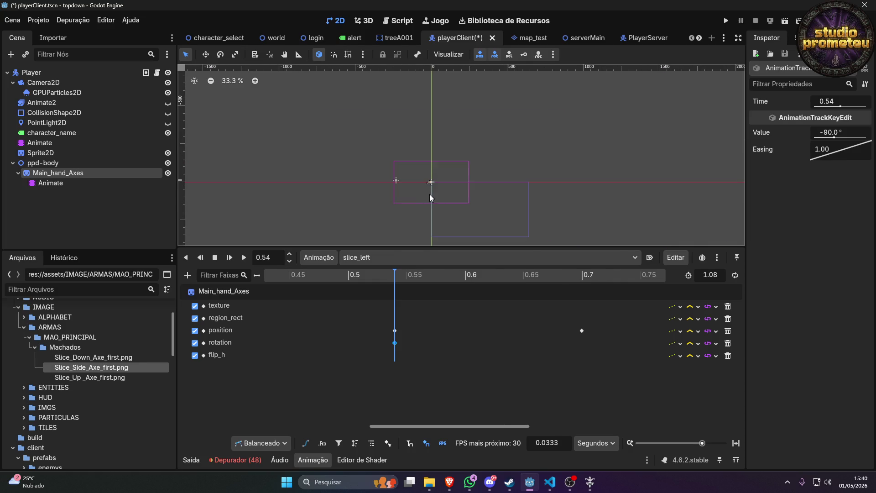
pyautogui.scroll(-1, 437, 380)
pyautogui.scroll(-5, 452, 352)
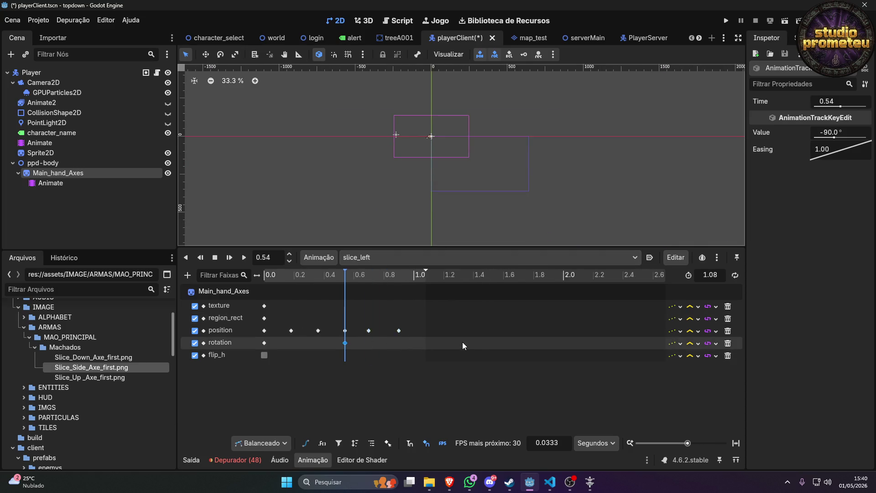
pyautogui.moveTo(334, 278); pyautogui.dragTo(376, 275)
pyautogui.scroll(8, 437, 168)
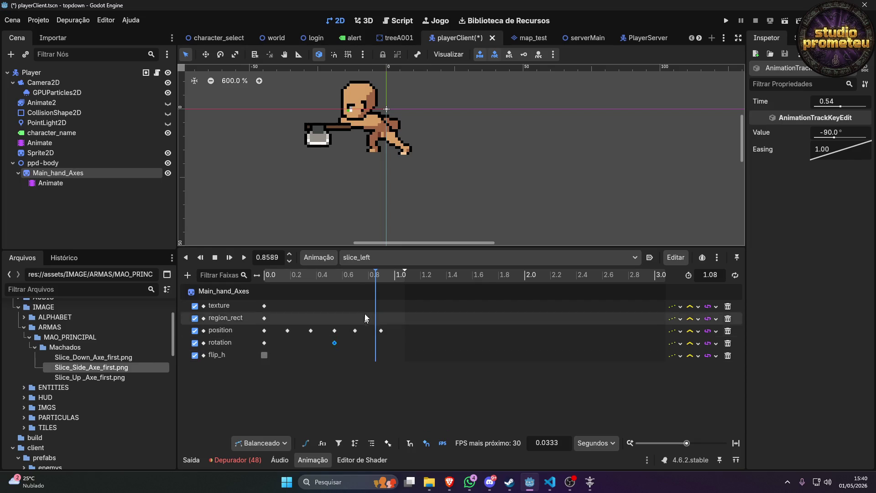
pyautogui.click(376, 290)
pyautogui.moveTo(373, 281)
pyautogui.mouseDown()
pyautogui.moveTo(381, 276)
pyautogui.moveTo(373, 274)
pyautogui.mouseUp()
# Preview the body and axe swings, then select the axe's 0.54 s position keyframe.
pyautogui.click(36, 142)
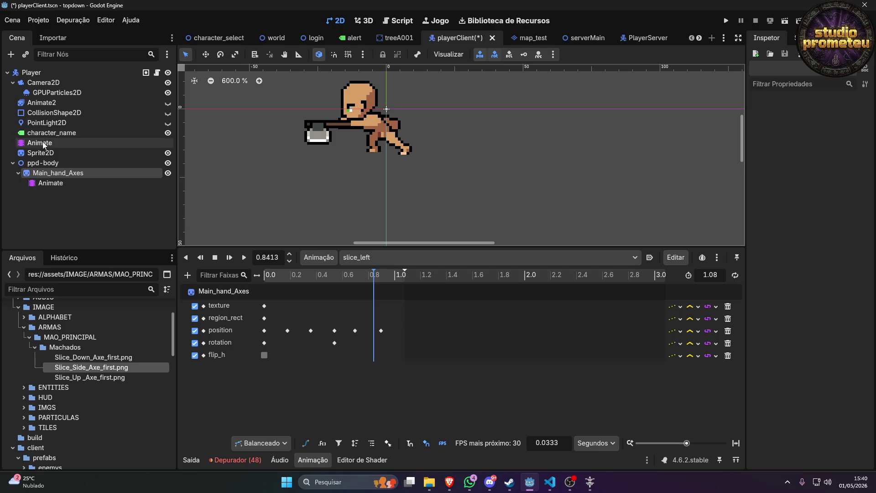
pyautogui.click(312, 276)
pyautogui.moveTo(323, 278)
pyautogui.mouseDown()
pyautogui.moveTo(405, 277)
pyautogui.moveTo(338, 285)
pyautogui.moveTo(385, 286)
pyautogui.mouseUp()
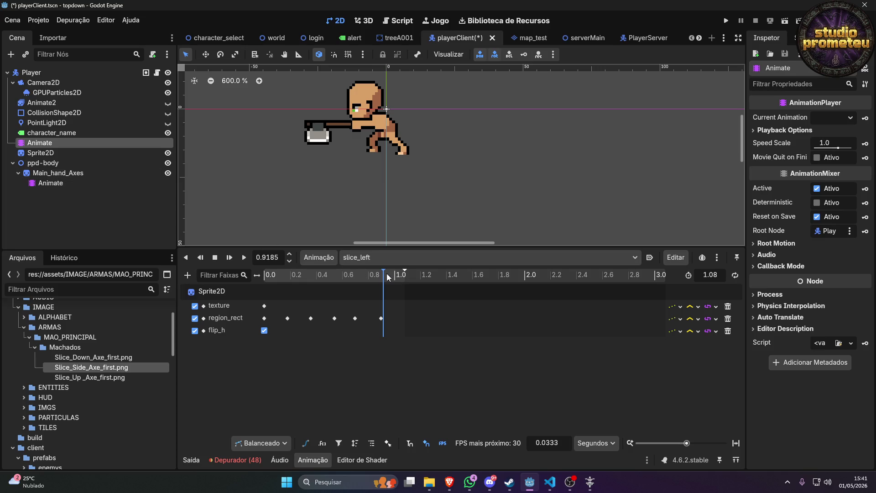
pyautogui.click(372, 275)
pyautogui.moveTo(372, 276); pyautogui.dragTo(338, 280)
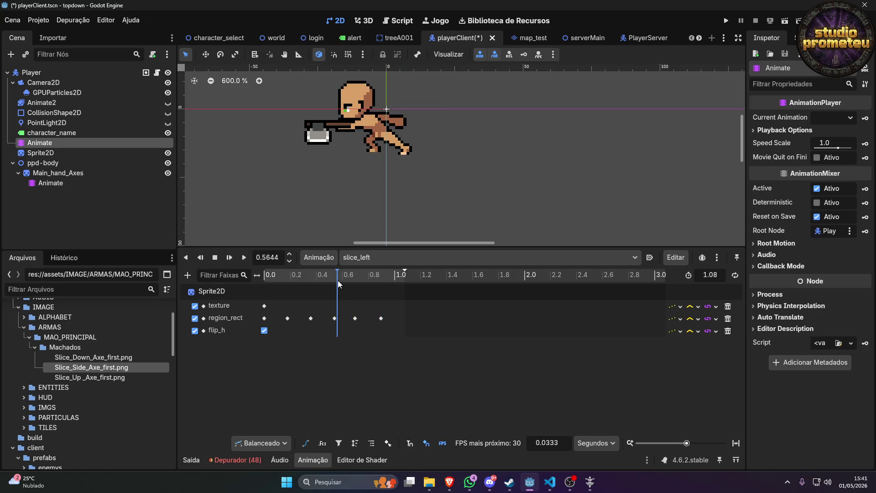
pyautogui.click(57, 183)
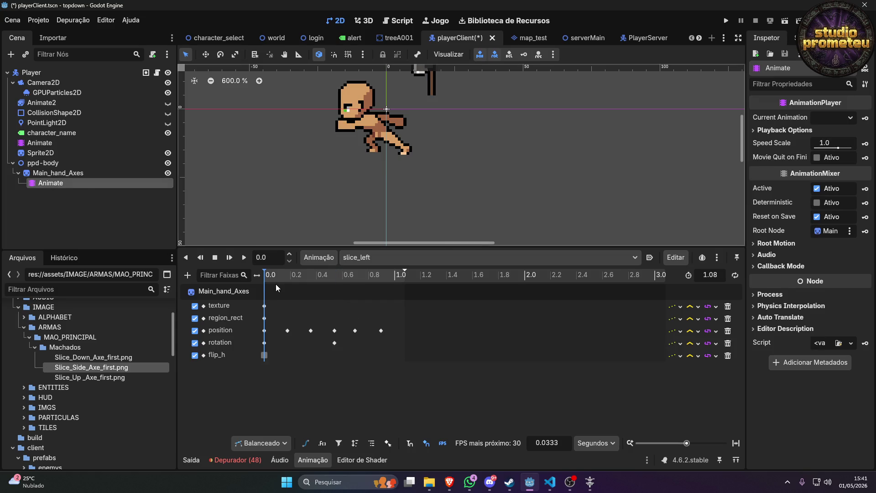
pyautogui.moveTo(284, 277)
pyautogui.mouseDown()
pyautogui.moveTo(351, 280)
pyautogui.moveTo(334, 282)
pyautogui.mouseUp()
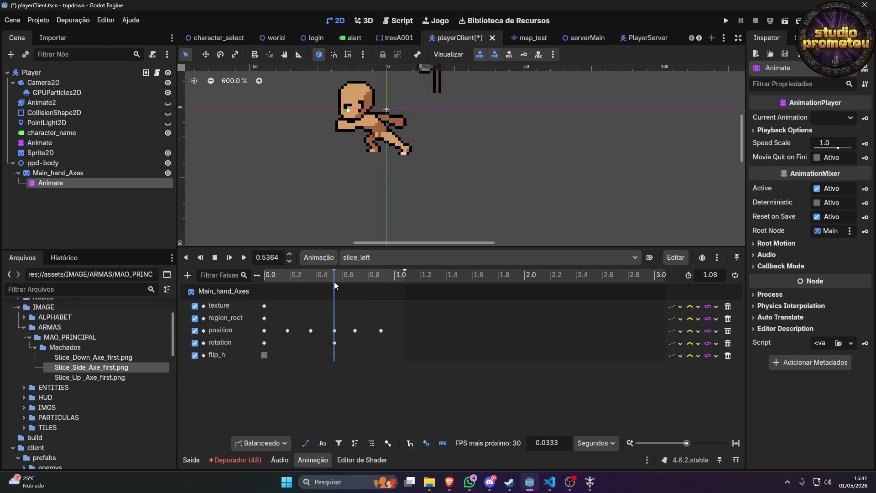
pyautogui.click(334, 330)
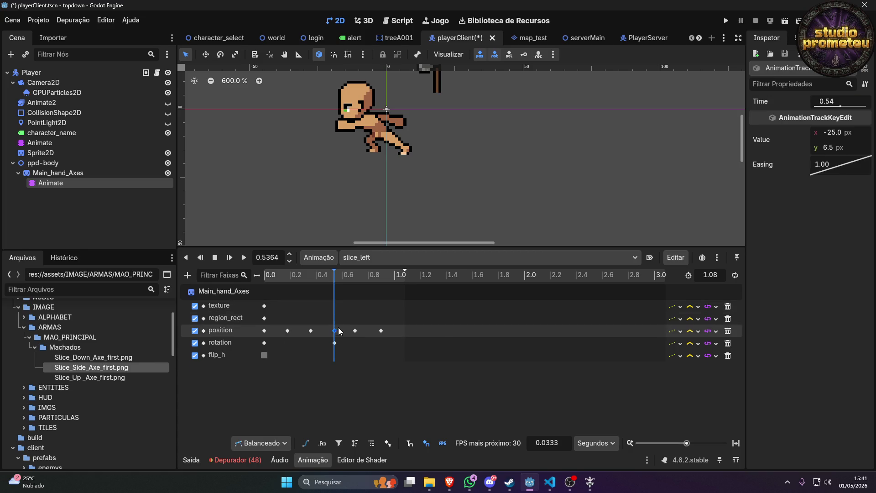
# Jump the preview exactly to 0.54 s and select the axe sprite.
pyautogui.doubleClick(271, 258)
pyautogui.write('54')
pyautogui.press('Return')
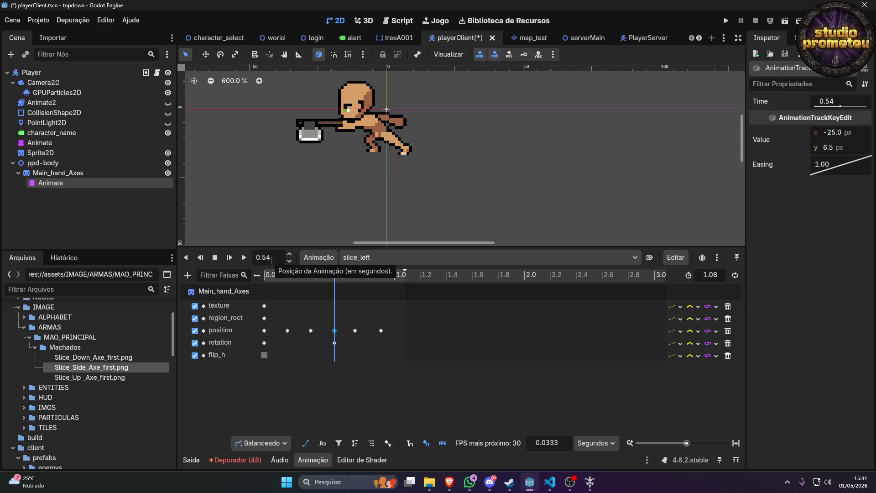
pyautogui.scroll(7, 330, 110)
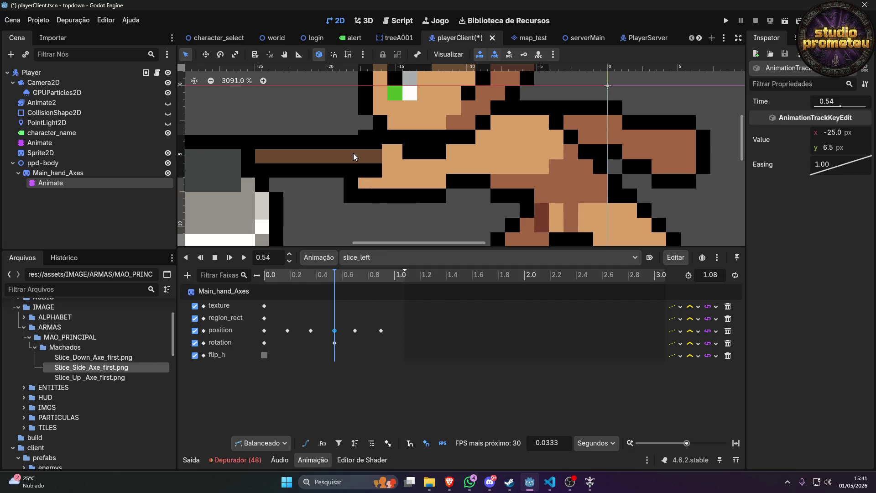
pyautogui.click(354, 156)
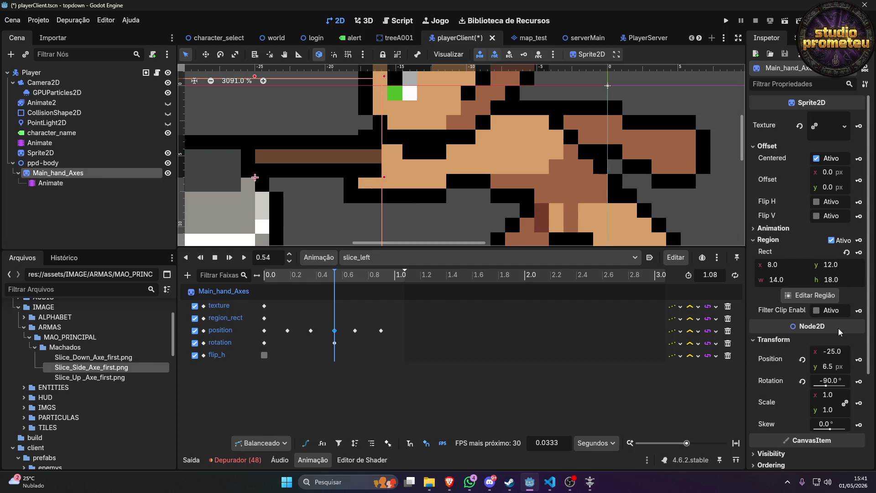
# Try axe y positions of 6.8, 7.0 and 7.4 px.
pyautogui.click(838, 367)
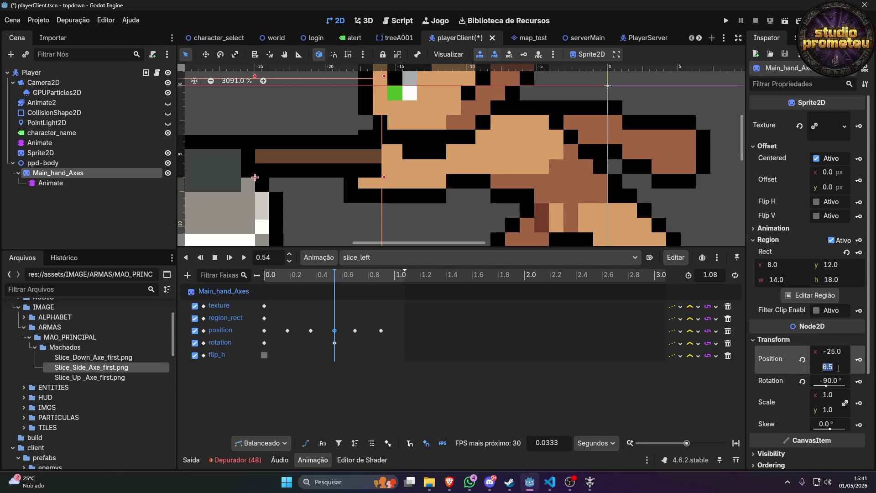
pyautogui.doubleClick(839, 368)
pyautogui.press('Return')
pyautogui.click(839, 367)
pyautogui.write('7')
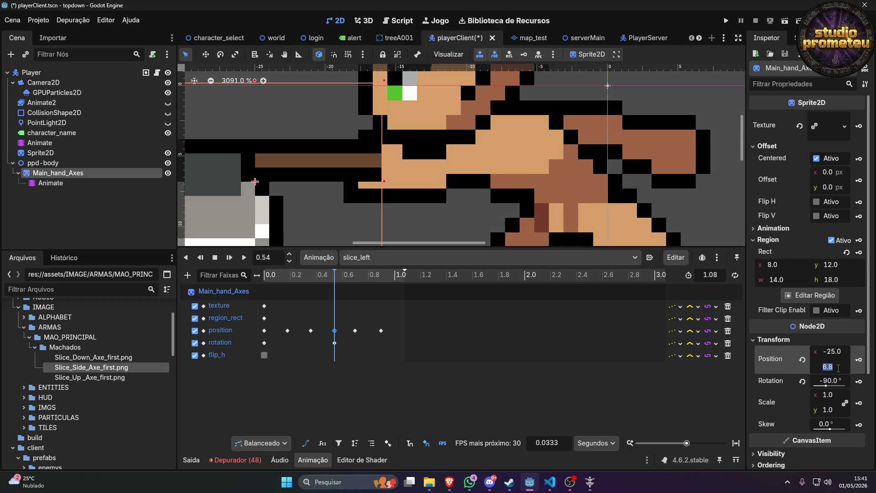
pyautogui.press('Return')
pyautogui.click(838, 368)
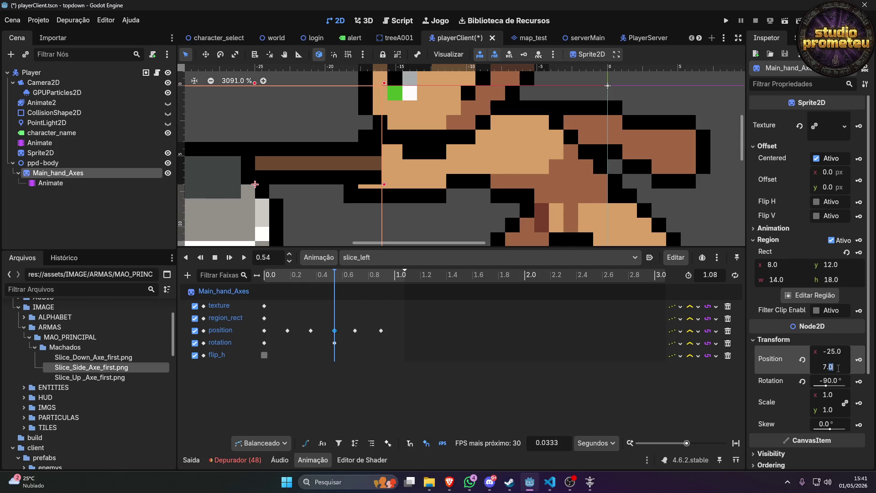
pyautogui.write('7.4')
pyautogui.press('Return')
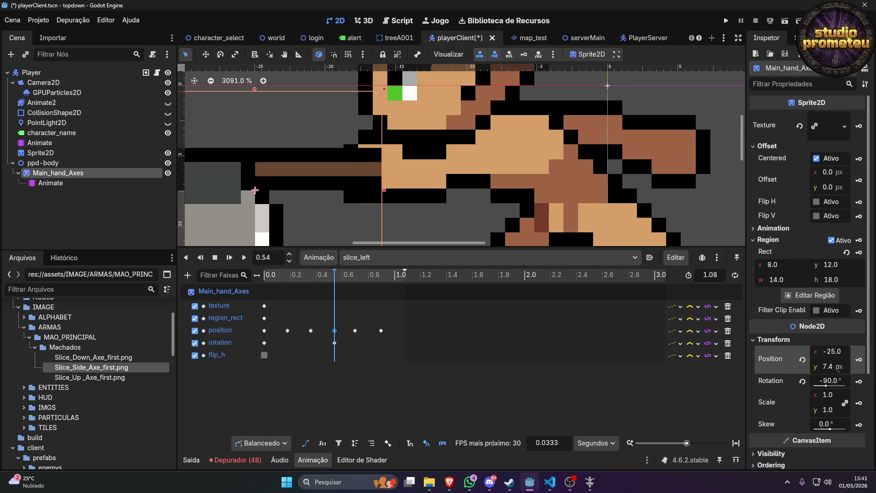
# Settle the axe's y position at 7.2 px and record it as a keyframe.
pyautogui.doubleClick(835, 367)
pyautogui.write('3')
pyautogui.press('Return')
pyautogui.click(834, 366)
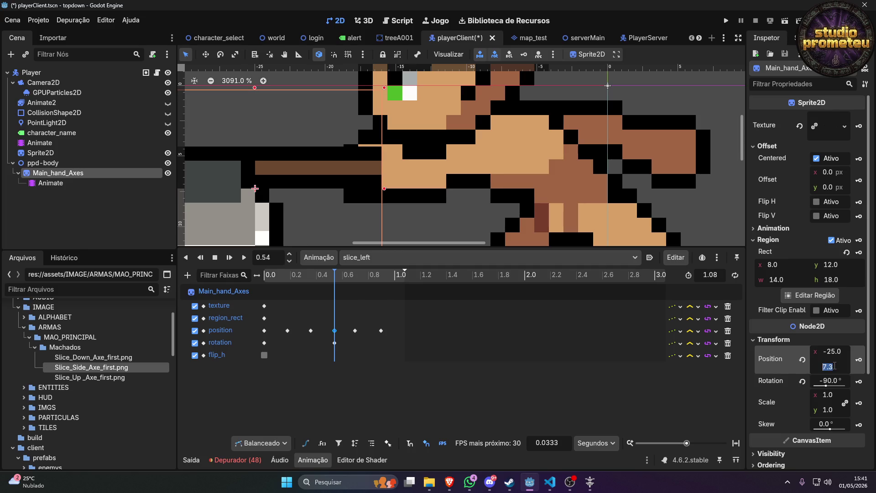
pyautogui.press('Return')
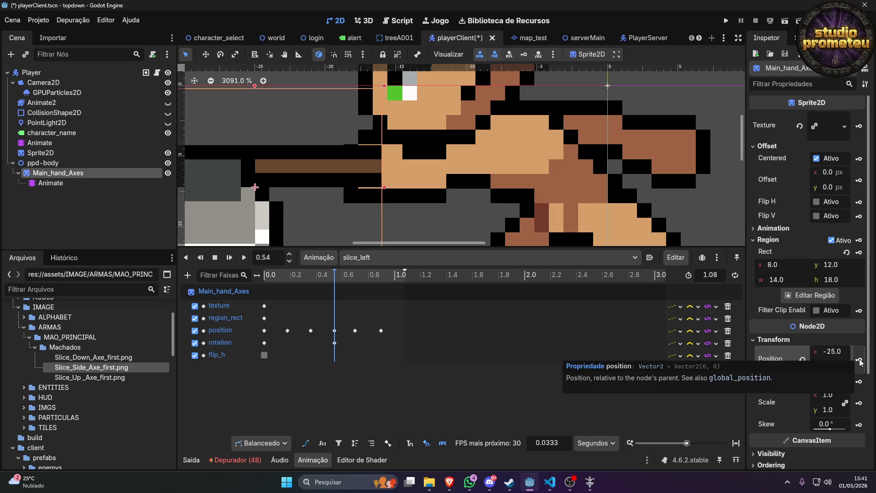
pyautogui.click(861, 385)
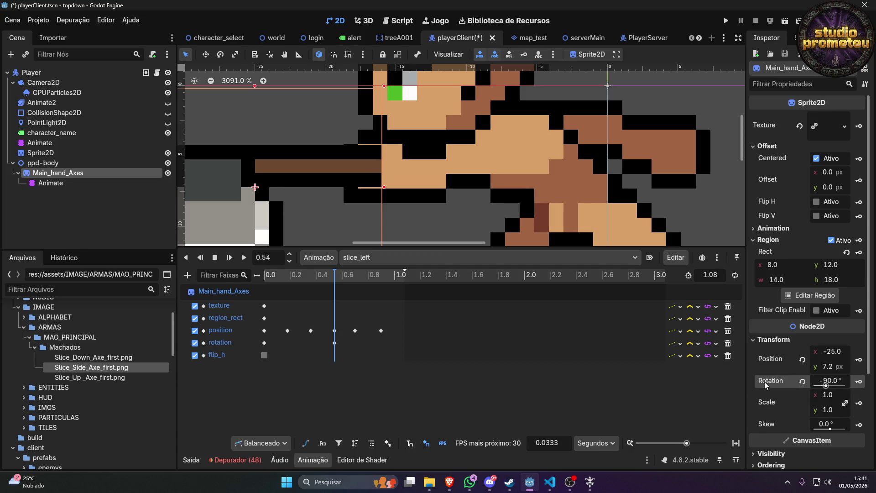
# Preview the body and axe slice around 0.8 s and inspect the 0.7 s position keyframe.
pyautogui.click(339, 280)
pyautogui.moveTo(339, 280); pyautogui.dragTo(368, 277)
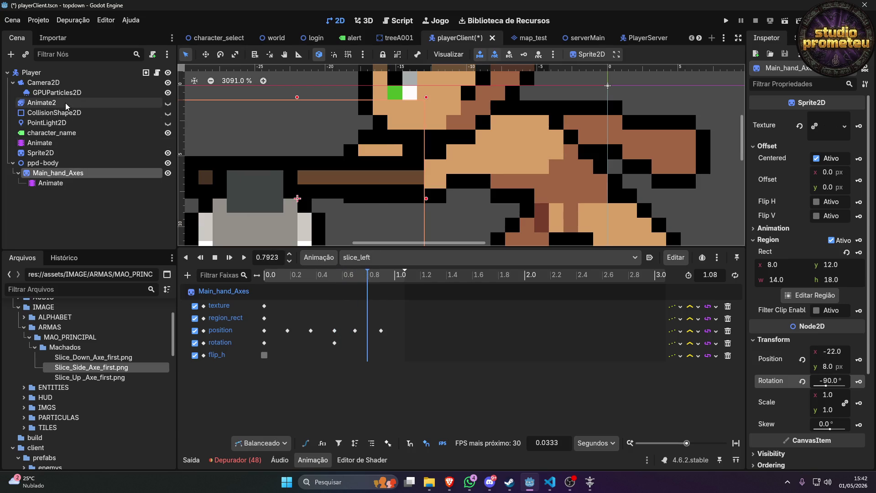
pyautogui.click(40, 142)
pyautogui.moveTo(361, 274)
pyautogui.mouseDown()
pyautogui.moveTo(372, 277)
pyautogui.moveTo(329, 280)
pyautogui.moveTo(371, 285)
pyautogui.moveTo(362, 287)
pyautogui.mouseUp()
pyautogui.click(68, 183)
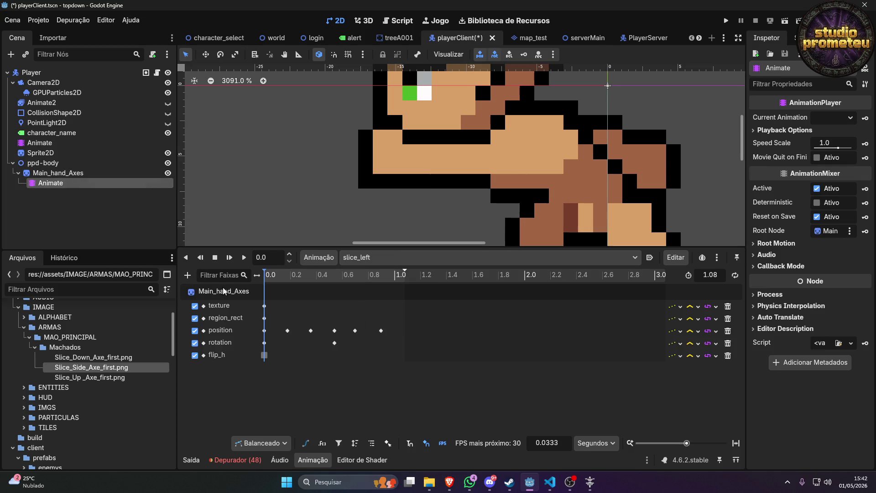
pyautogui.click(359, 278)
pyautogui.click(355, 330)
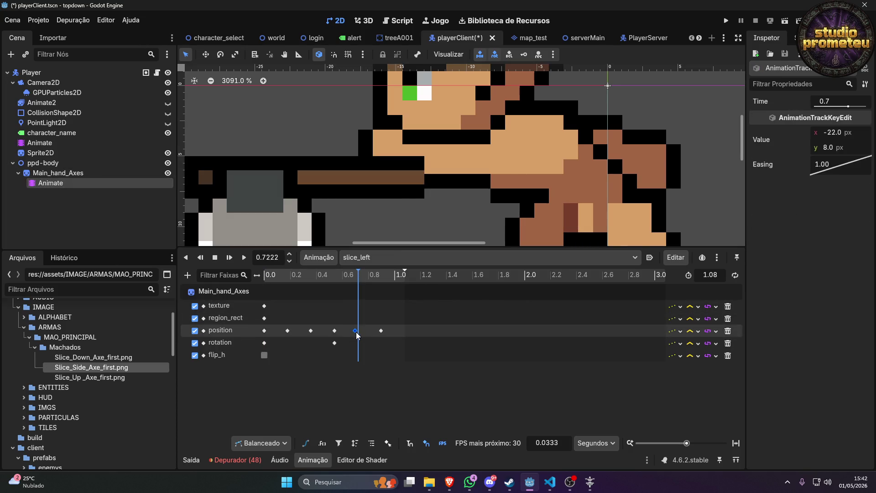
pyautogui.click(357, 281)
pyautogui.moveTo(358, 280); pyautogui.dragTo(357, 280)
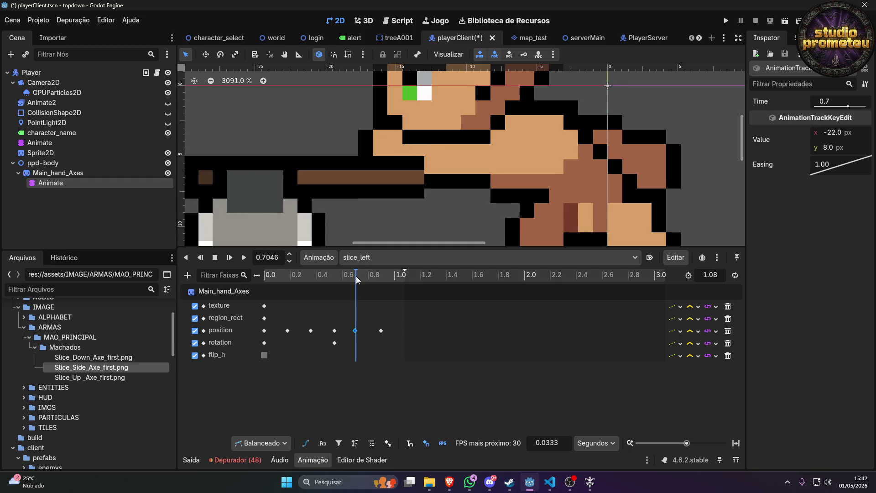
# At exactly 0.7 s, move the axe to (-25, 6.4) px.
pyautogui.doubleClick(275, 258)
pyautogui.write('7')
pyautogui.press('Return')
pyautogui.moveTo(400, 182); pyautogui.dragTo(365, 164)
pyautogui.moveTo(351, 151); pyautogui.dragTo(352, 160)
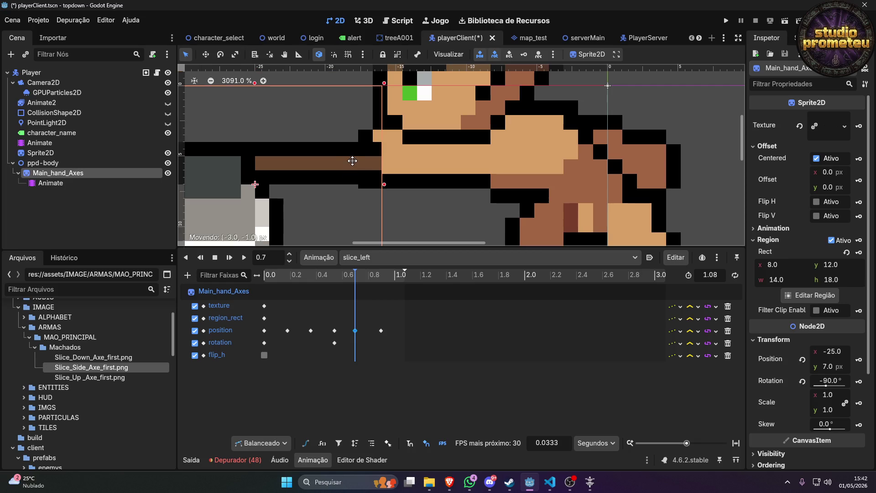
pyautogui.click(838, 367)
pyautogui.write('6.8')
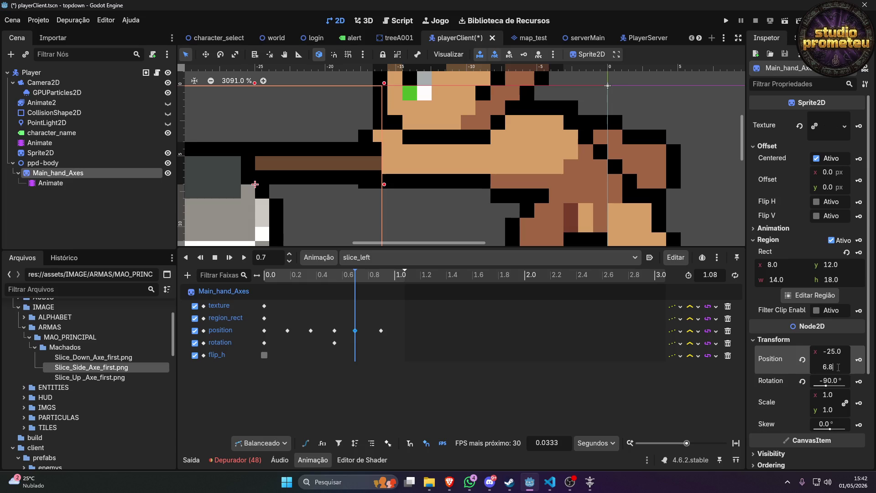
pyautogui.press('Return')
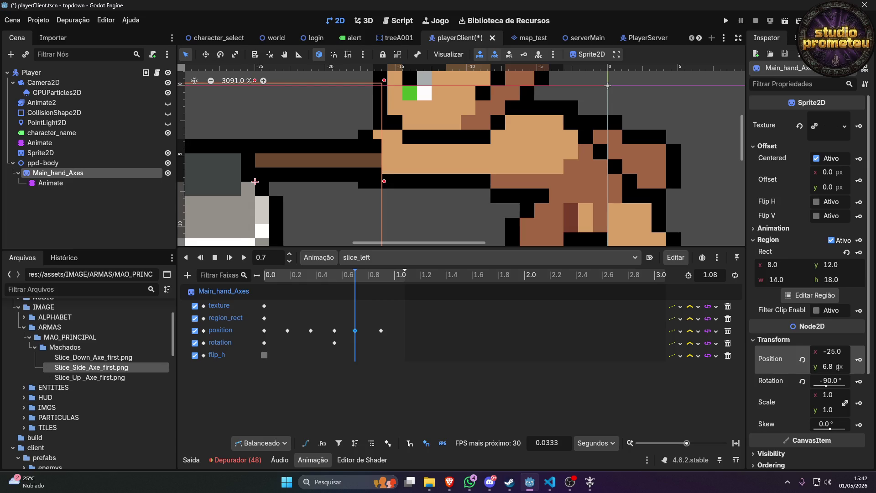
pyautogui.click(838, 367)
pyautogui.write('6.4')
pyautogui.press('Return')
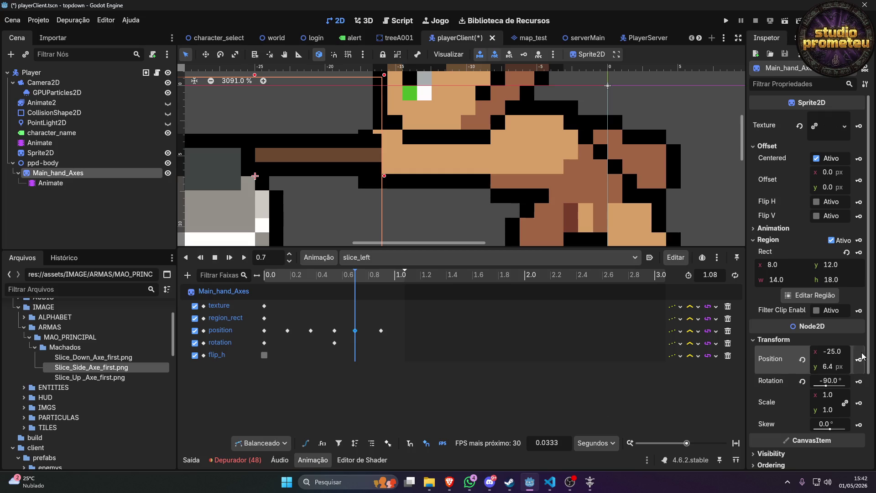
# Add a -90° rotation keyframe at 0.7 s and preview the slice to about 0.9 s.
pyautogui.click(859, 381)
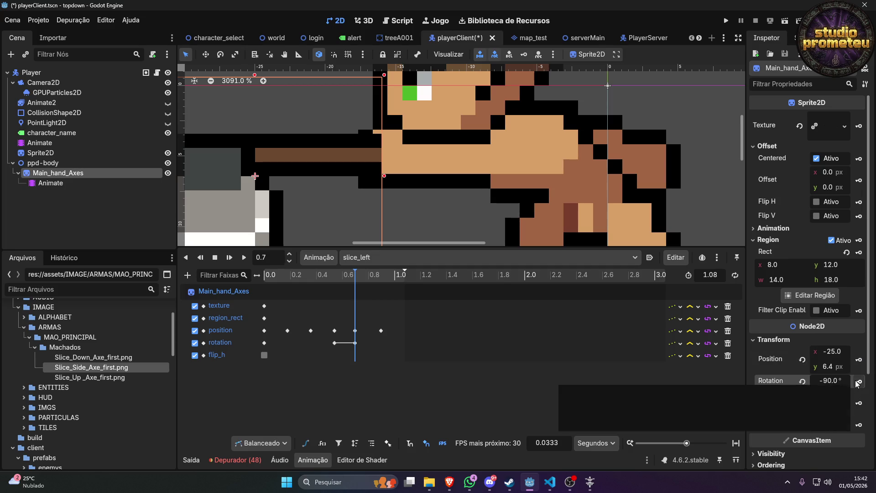
pyautogui.moveTo(355, 345)
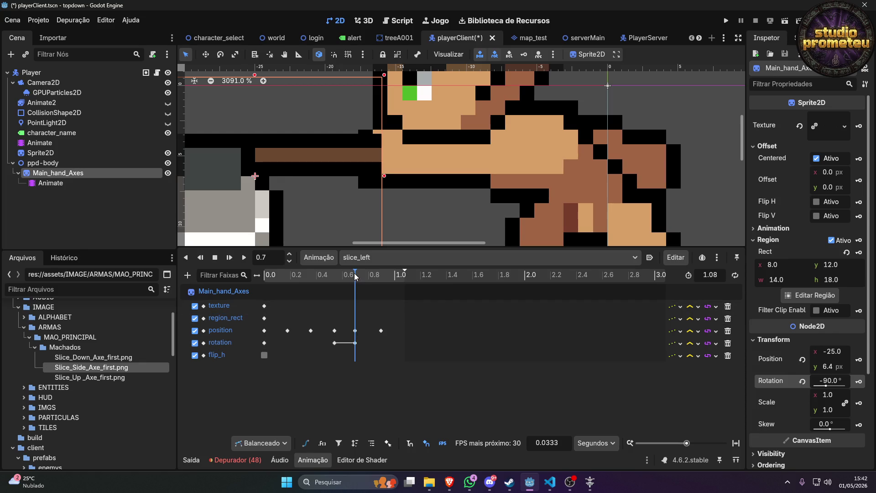
pyautogui.moveTo(355, 275); pyautogui.dragTo(385, 279)
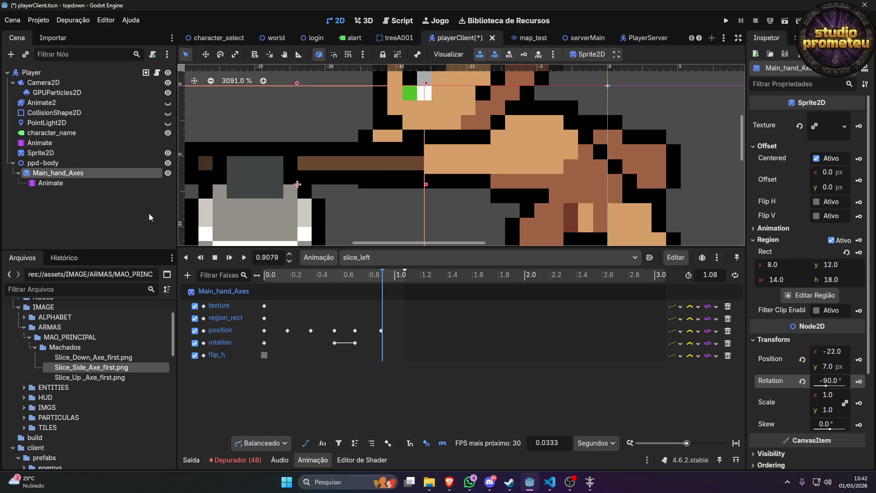
pyautogui.click(62, 143)
# Go to the end of slice_left and nudge the axe sprite one pixel right.
pyautogui.moveTo(356, 276); pyautogui.dragTo(393, 276)
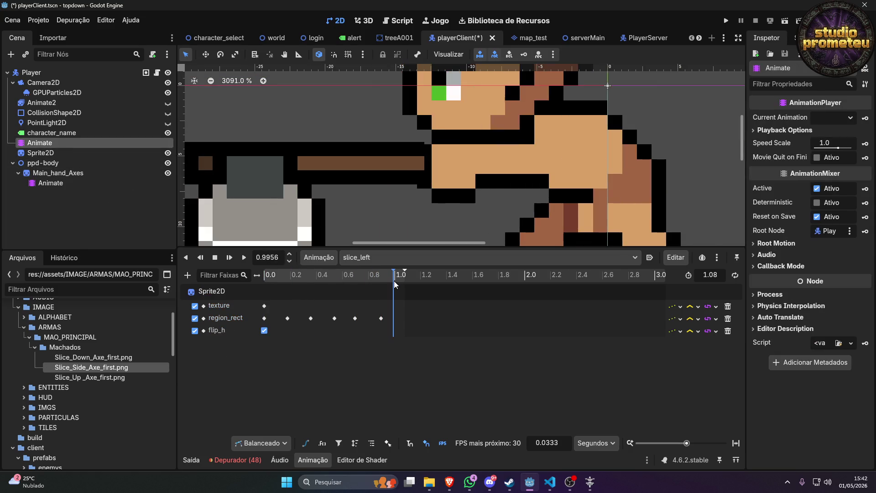
pyautogui.click(63, 183)
pyautogui.moveTo(283, 280); pyautogui.dragTo(405, 285)
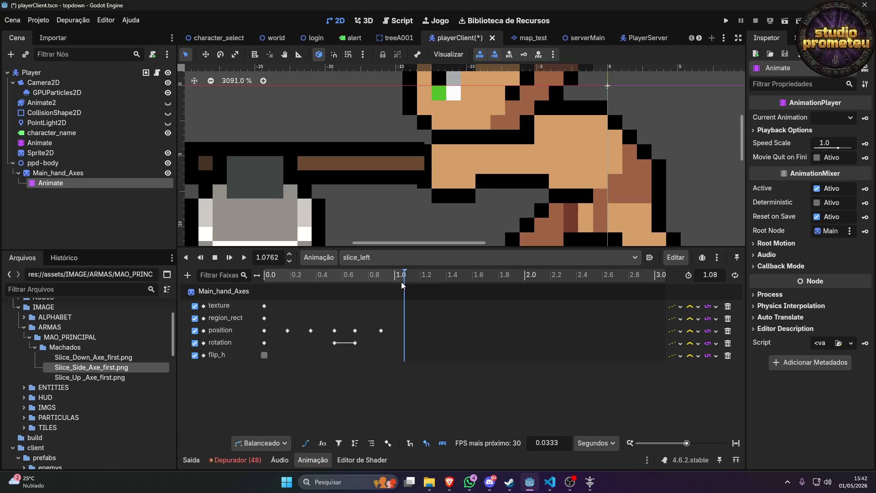
pyautogui.click(406, 166)
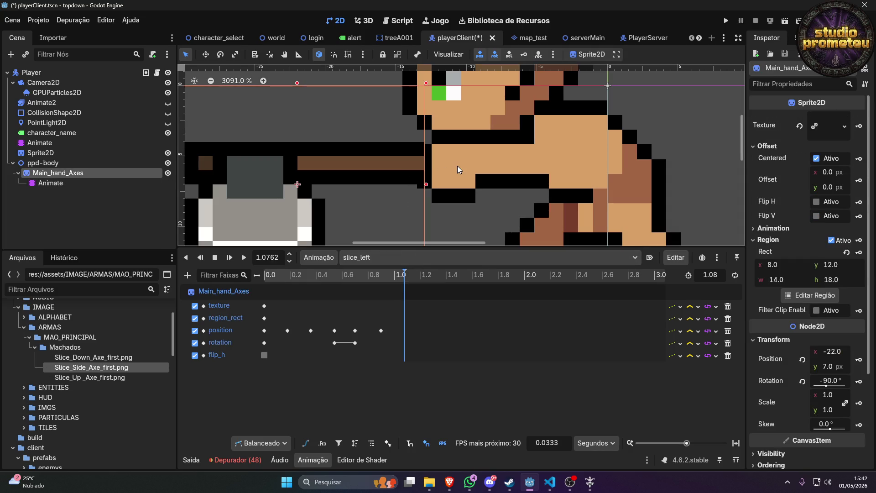
pyautogui.press('Right')
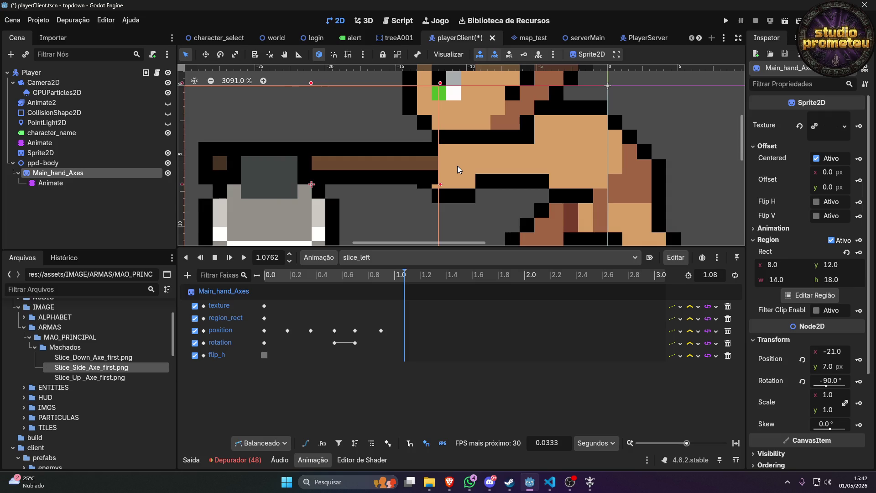
pyautogui.press('Right')
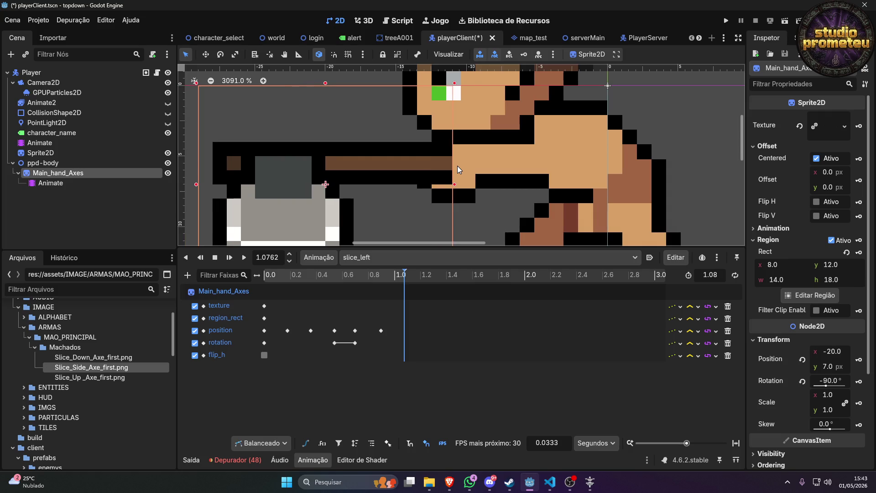
pyautogui.press('Left')
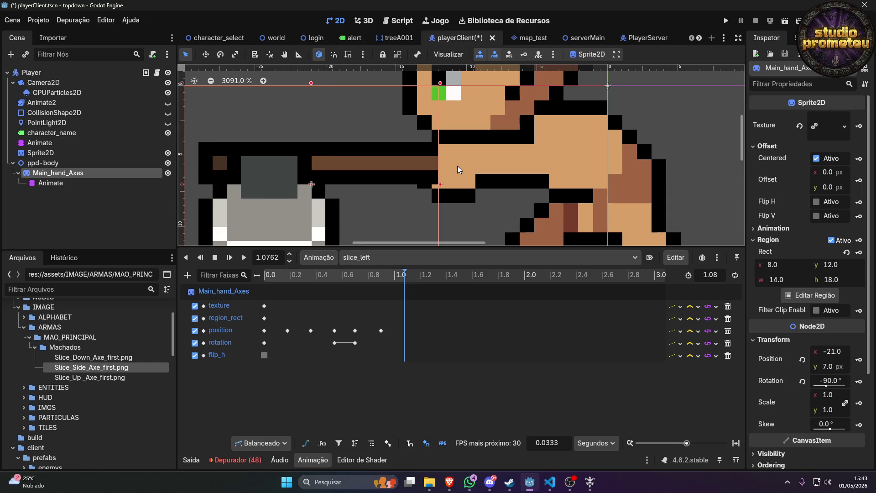
# Set the axe's final position to x -20.5, y 7.2 px.
pyautogui.doubleClick(835, 352)
pyautogui.write('-20')
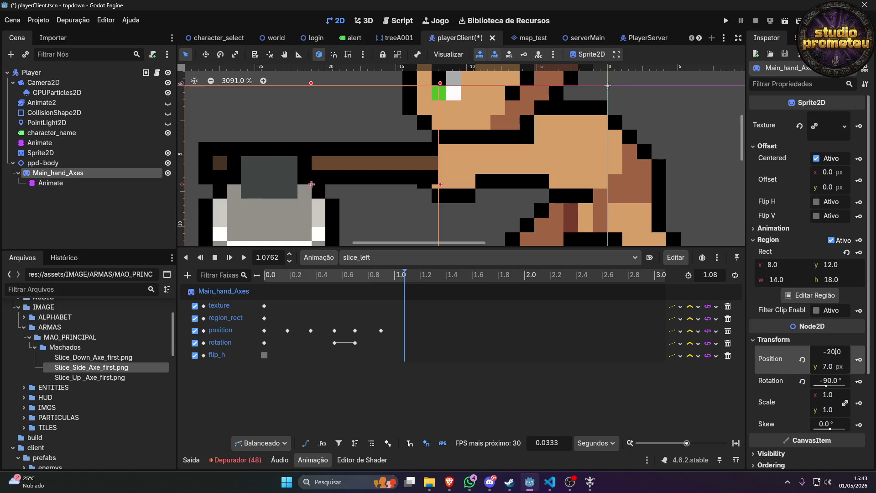
pyautogui.press('Return')
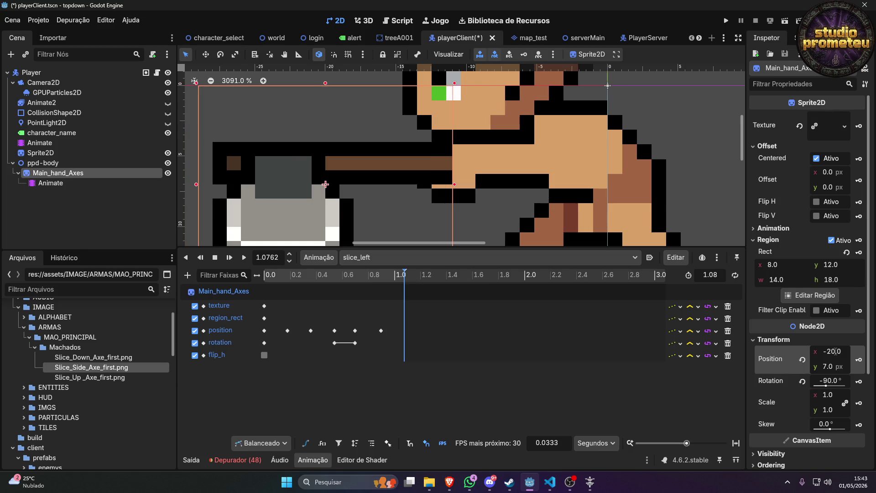
pyautogui.click(843, 353)
pyautogui.write('5')
pyautogui.press('Return')
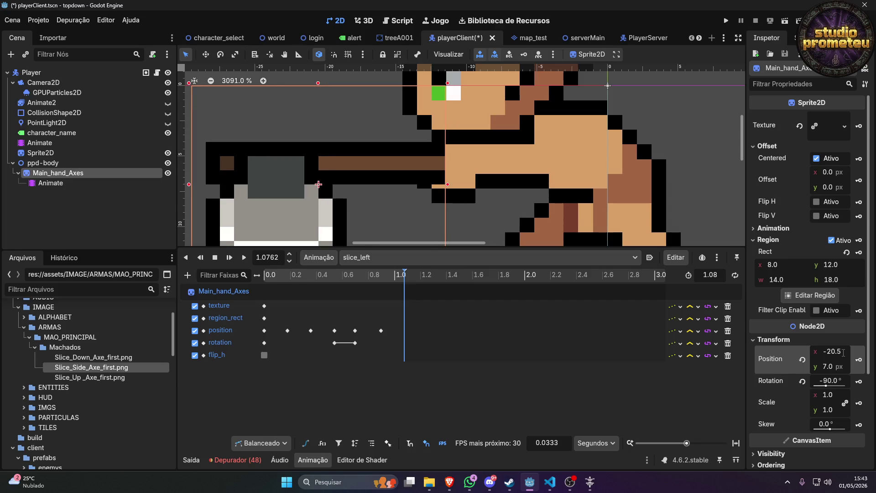
pyautogui.click(841, 368)
pyautogui.write('7.3')
pyautogui.press('Return')
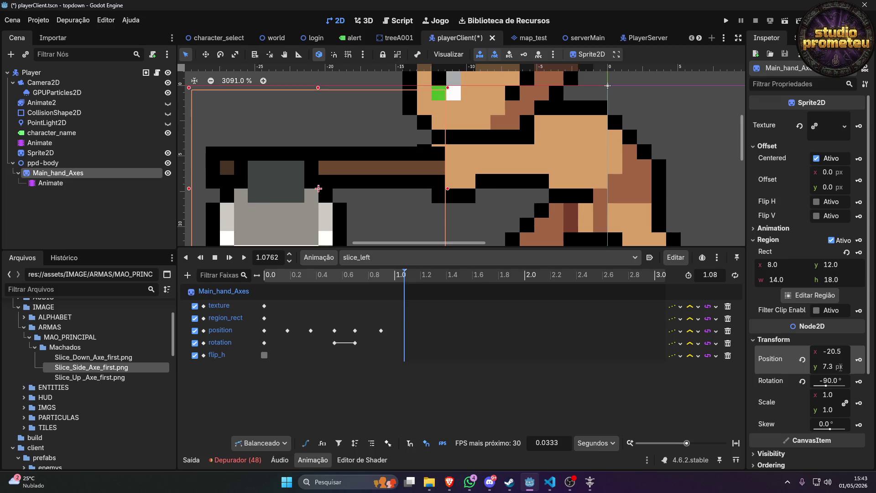
pyautogui.click(840, 367)
pyautogui.click(838, 367)
pyautogui.write('7.2')
pyautogui.press('Return')
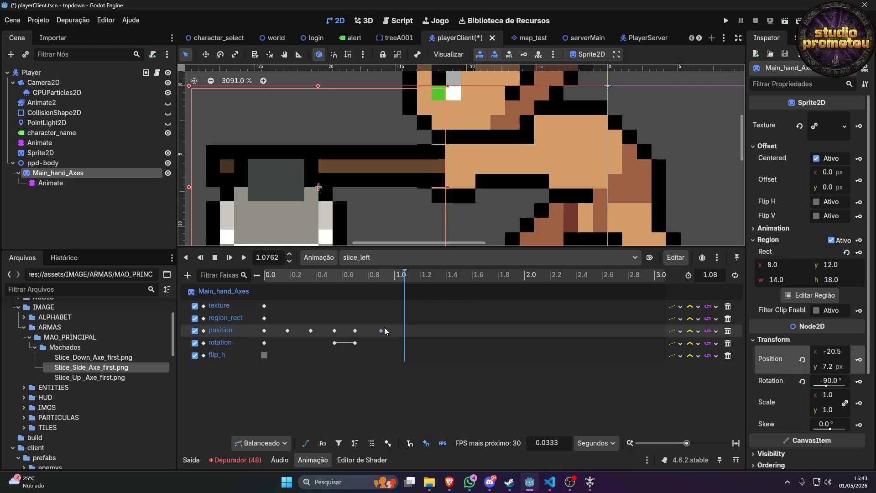
# Key the axe's position and rotation at about 1.08 s and delete the 0.9 s position key.
pyautogui.moveTo(383, 330)
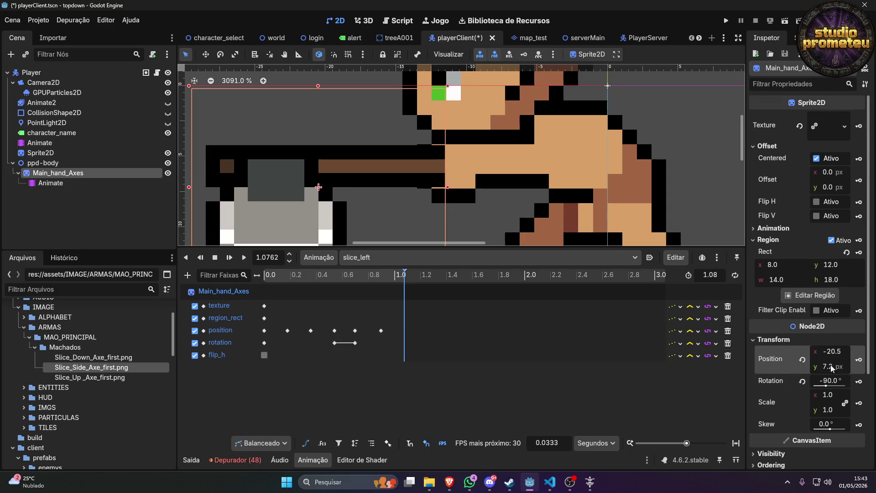
pyautogui.click(859, 360)
pyautogui.click(858, 381)
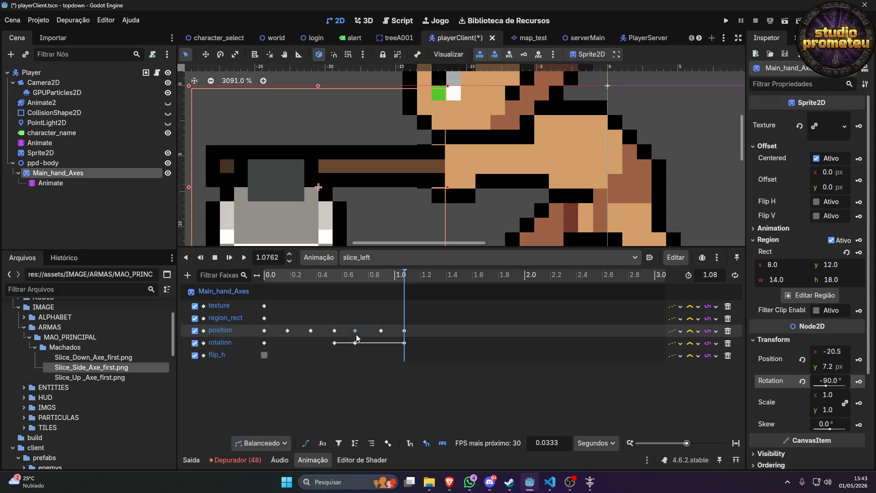
pyautogui.click(381, 331)
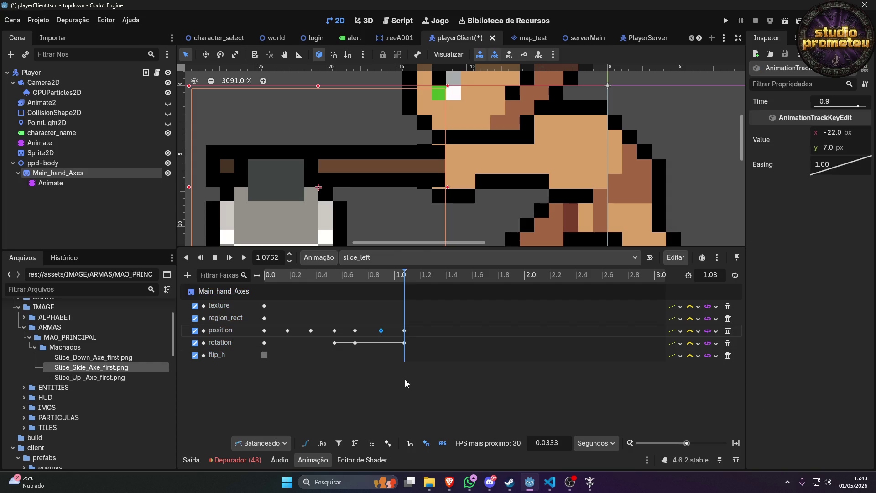
pyautogui.press('Delete')
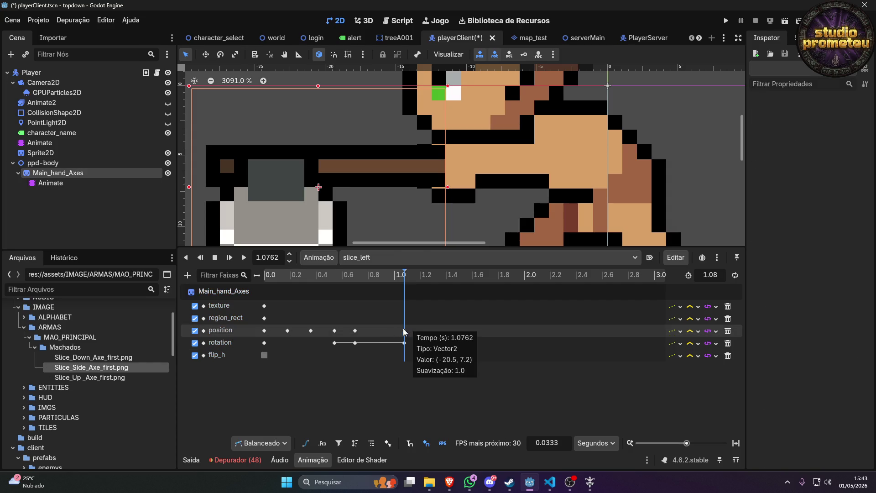
# Check the body's last sprite frame time and move the final position key to 0.9 s.
pyautogui.click(44, 145)
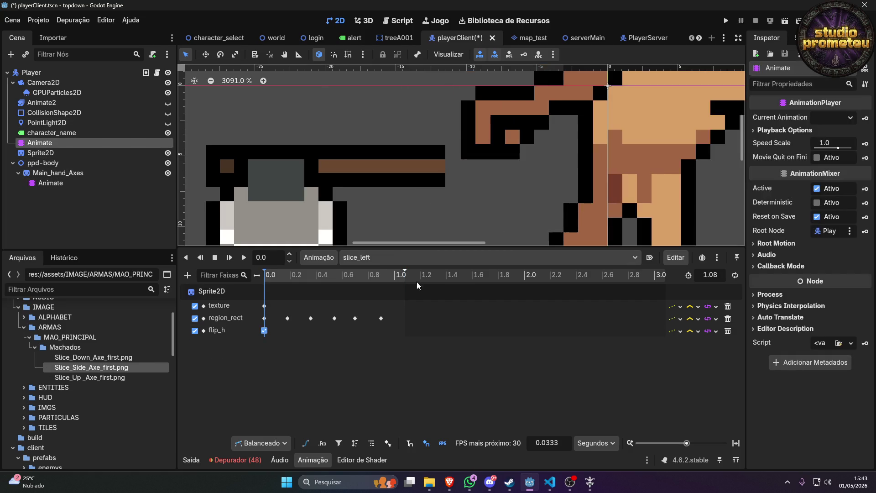
pyautogui.click(381, 319)
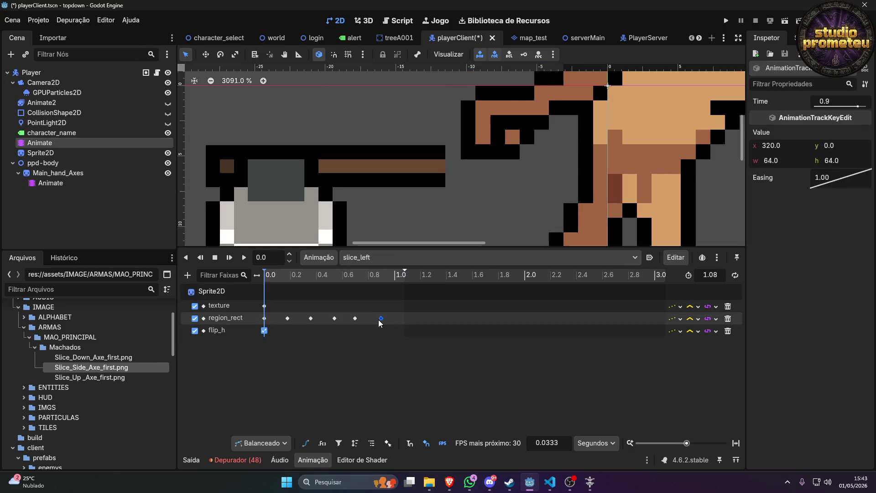
pyautogui.click(819, 104)
pyautogui.click(50, 184)
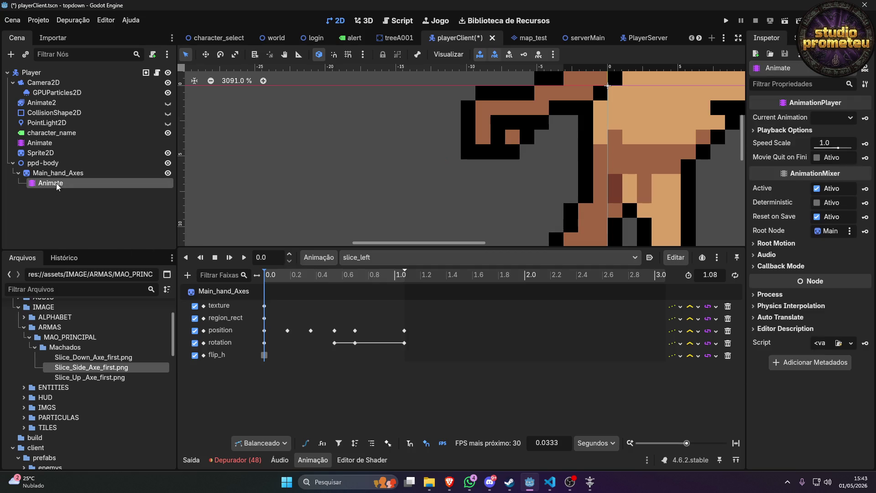
pyautogui.click(405, 330)
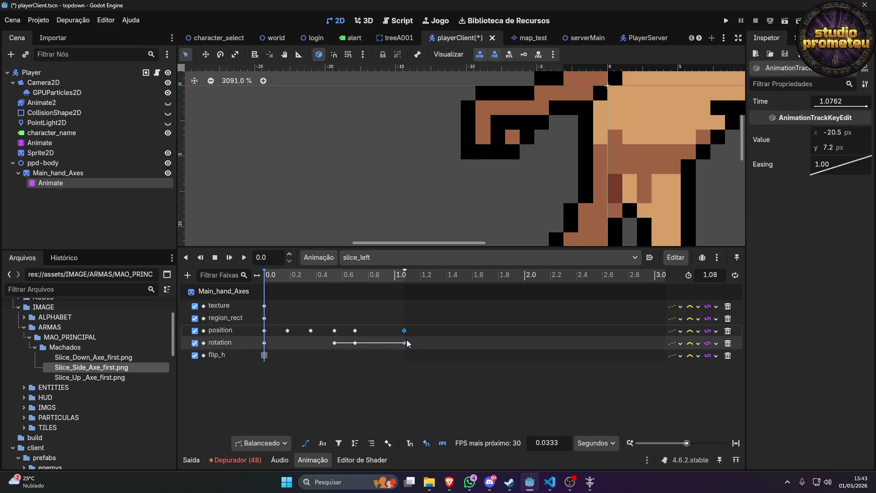
pyautogui.keyDown('shift'); pyautogui.click(405, 342); pyautogui.keyUp('shift')
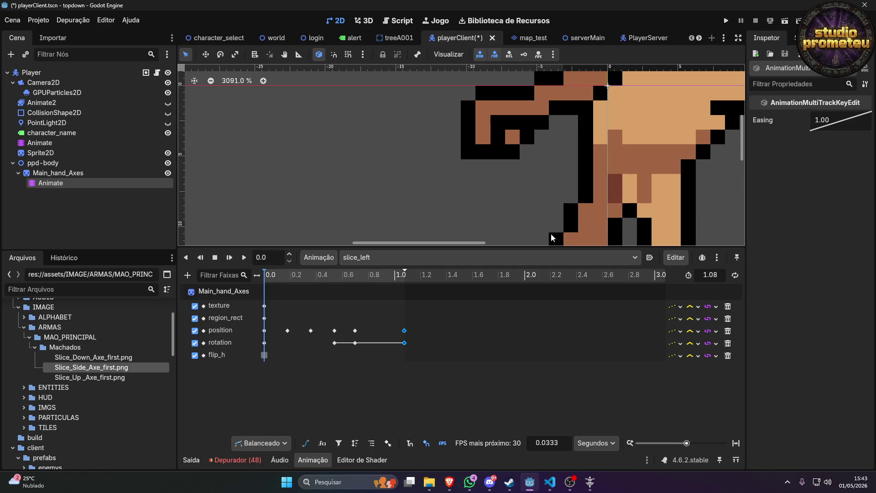
pyautogui.click(404, 330)
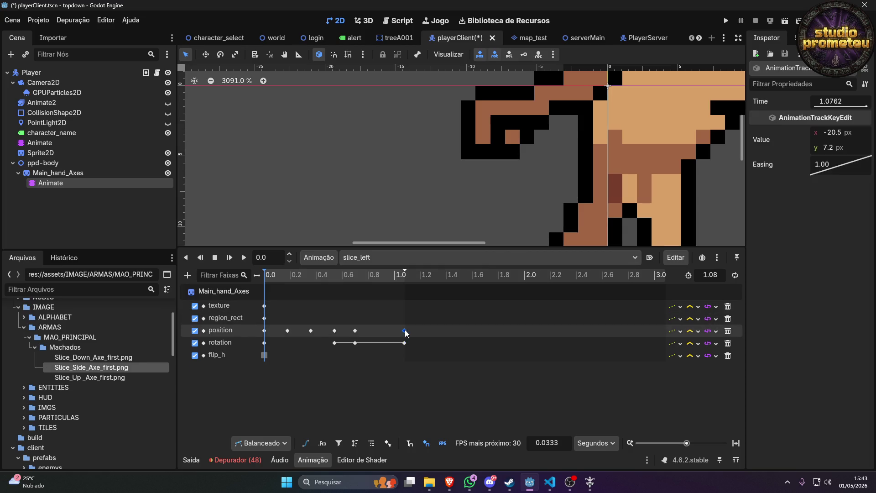
pyautogui.click(854, 102)
pyautogui.write('0.9')
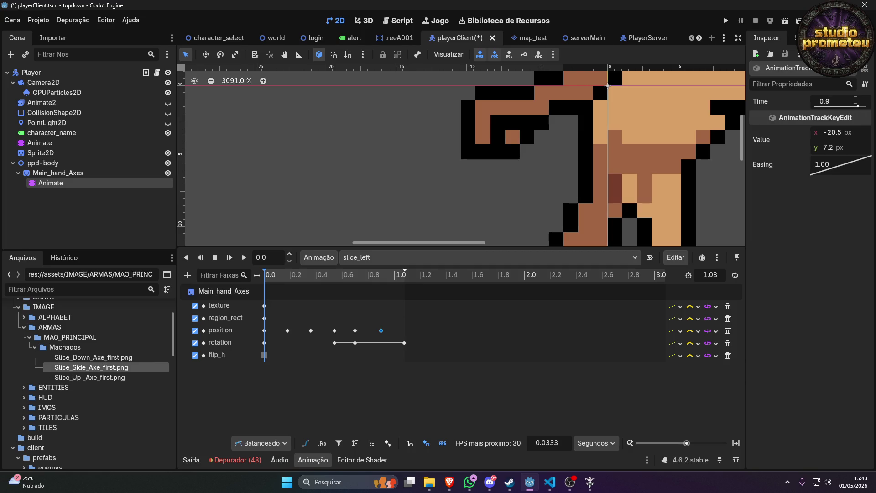
# Delete the trailing rotation key and run the game to test.
pyautogui.click(405, 342)
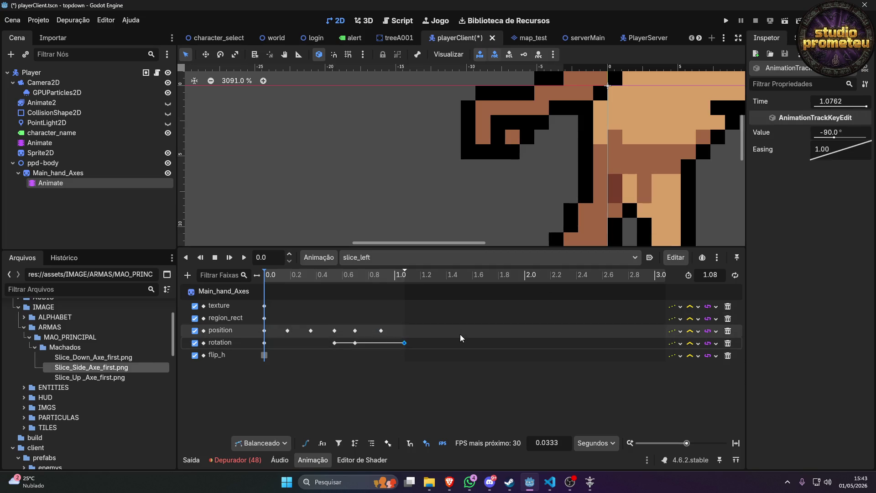
pyautogui.press('Delete')
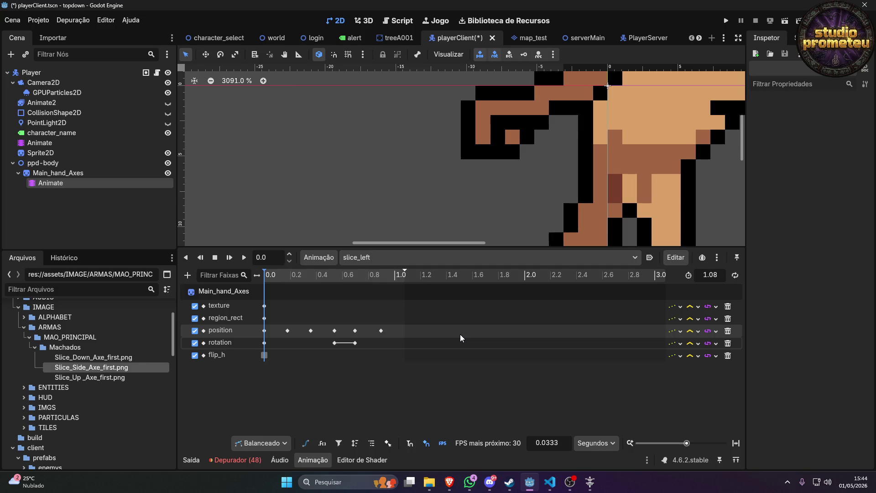
pyautogui.click(357, 344)
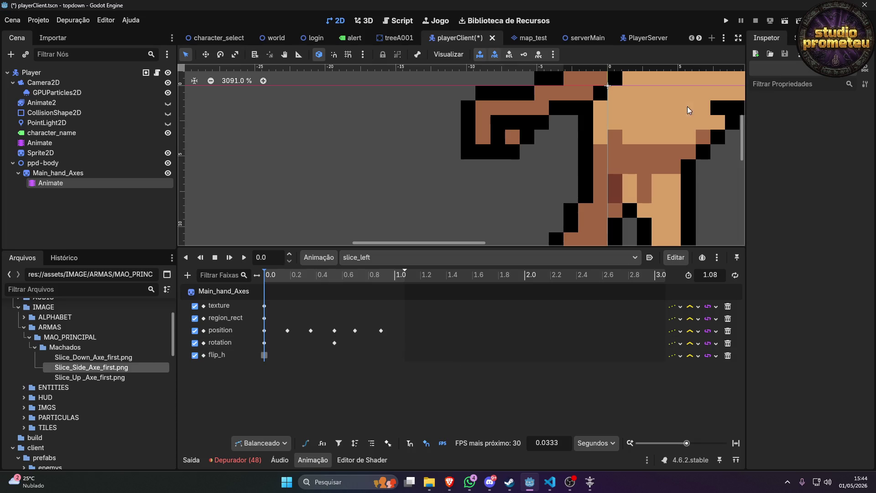
pyautogui.click(726, 20)
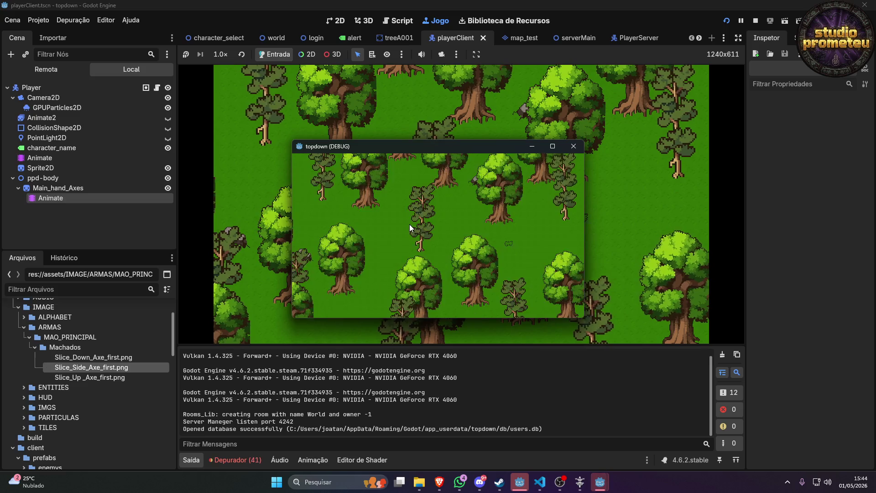
# Log in, enter the world with the character, maximize the window and walk down-right.
pyautogui.click(428, 290)
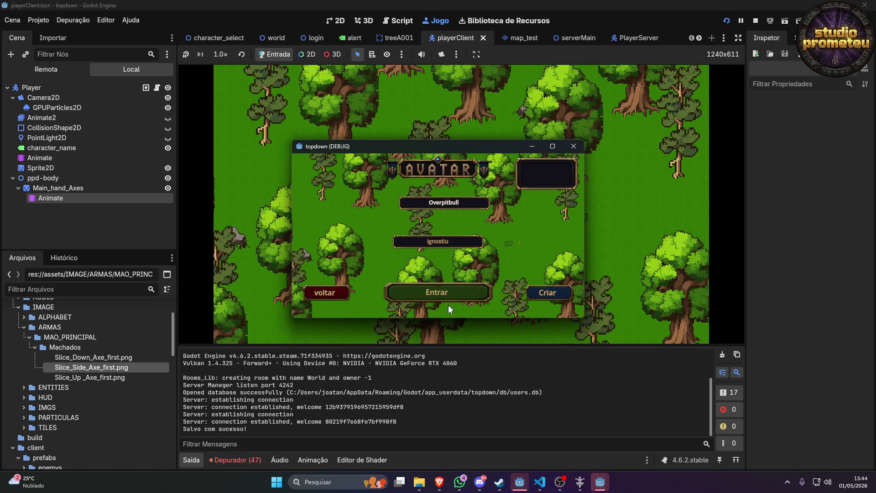
pyautogui.click(445, 290)
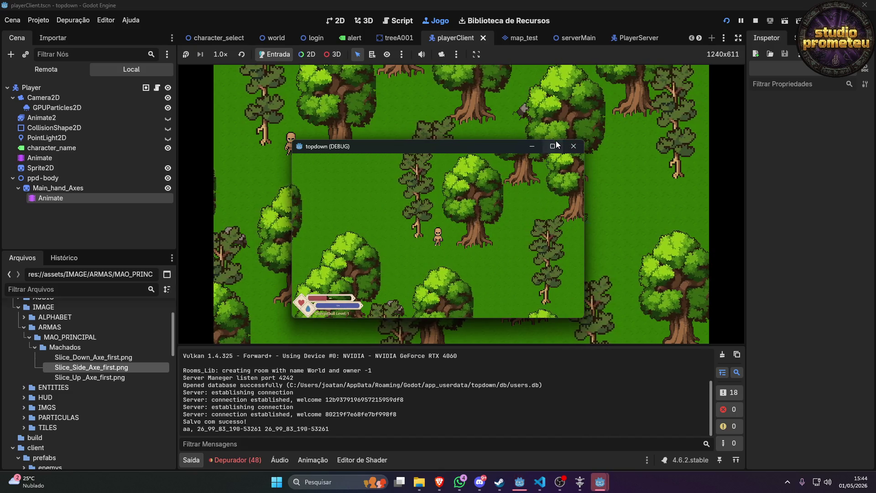
pyautogui.click(554, 144)
pyautogui.moveTo(431, 300); pyautogui.dragTo(485, 259)
# Trigger the axe slice attack nine times, then close the game window.
pyautogui.click(486, 260)
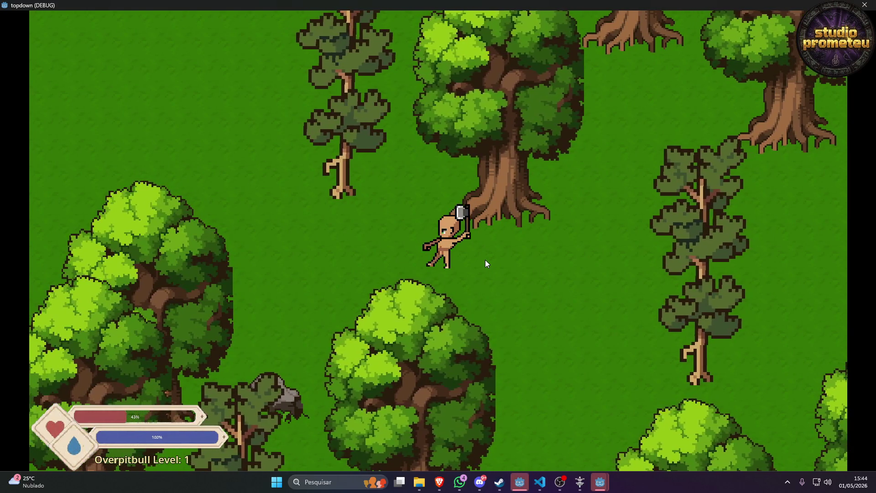
pyautogui.click(485, 259)
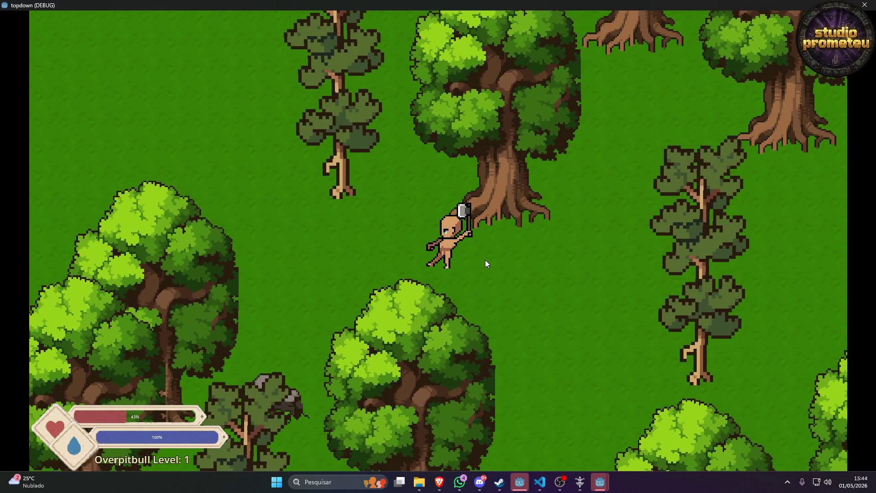
pyautogui.click(485, 260)
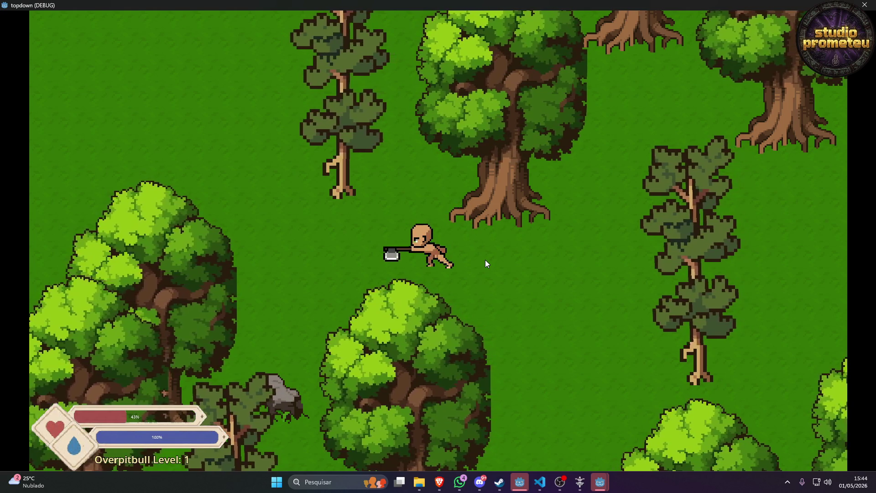
pyautogui.click(486, 259)
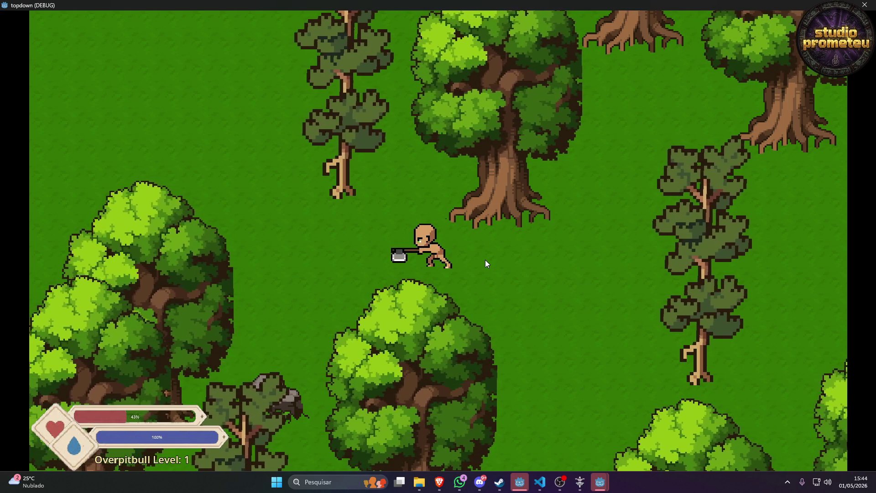
pyautogui.click(486, 260)
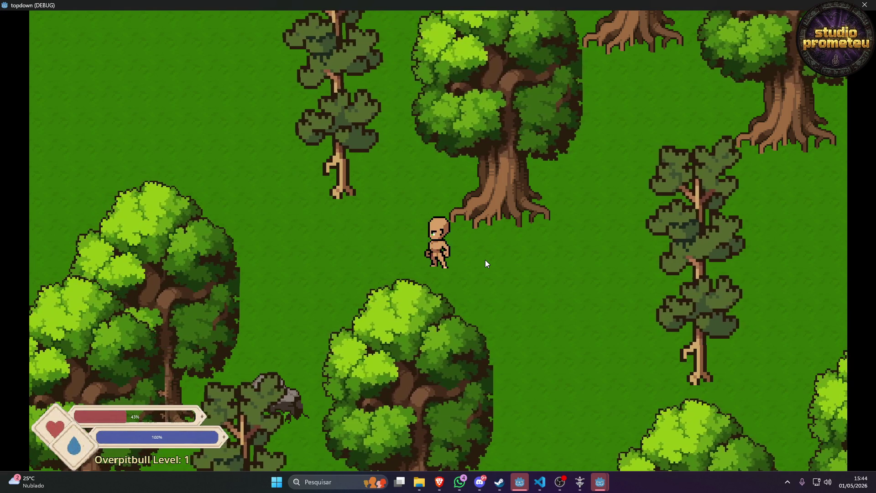
pyautogui.click(486, 259)
pyautogui.click(485, 260)
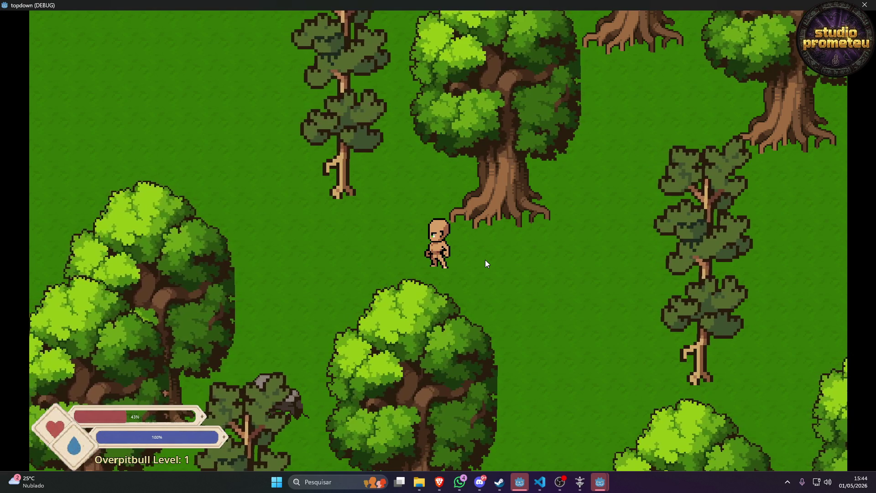
pyautogui.click(583, 148)
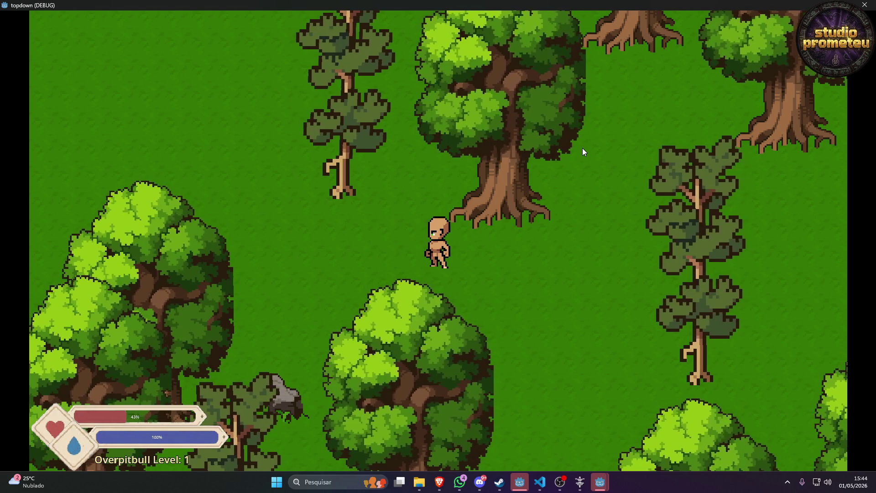
pyautogui.click(583, 149)
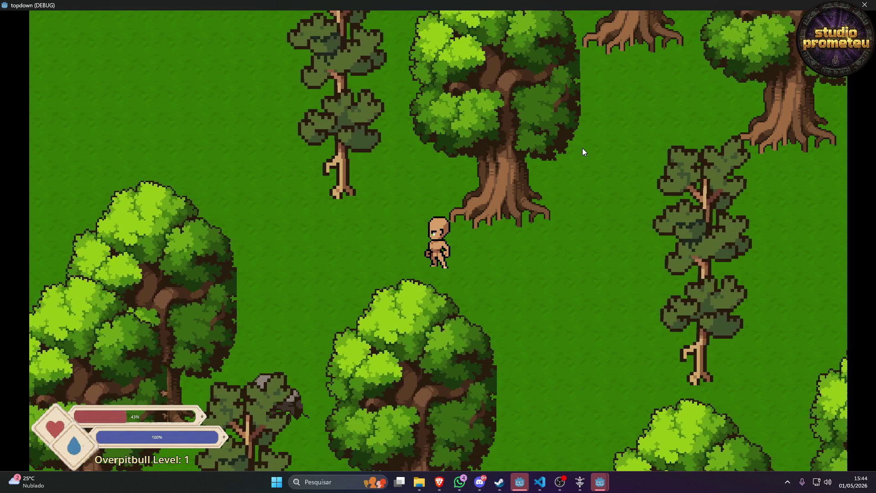
pyautogui.click(864, 5)
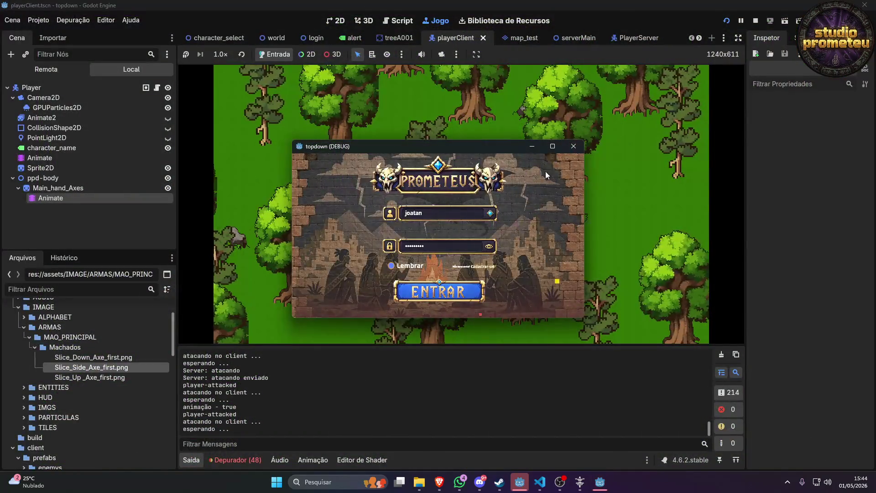
# Stop the running game and preview the body's slice_left animation on the canvas.
pyautogui.click(572, 146)
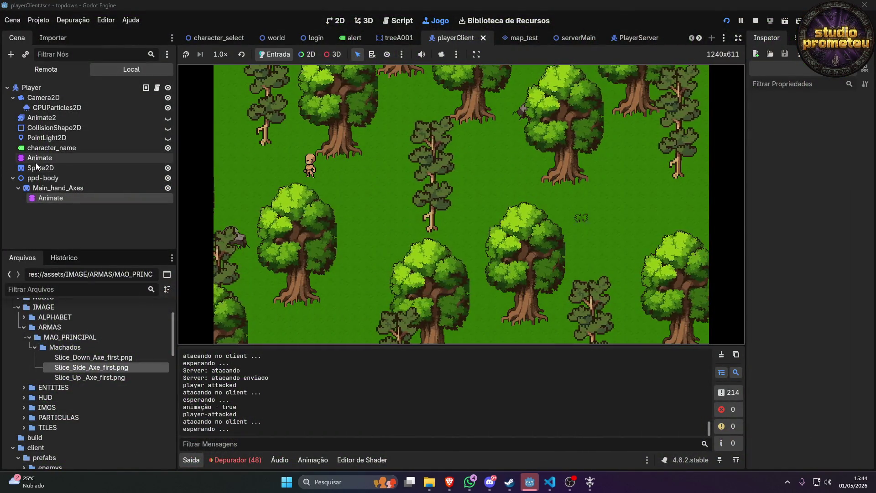
pyautogui.click(36, 160)
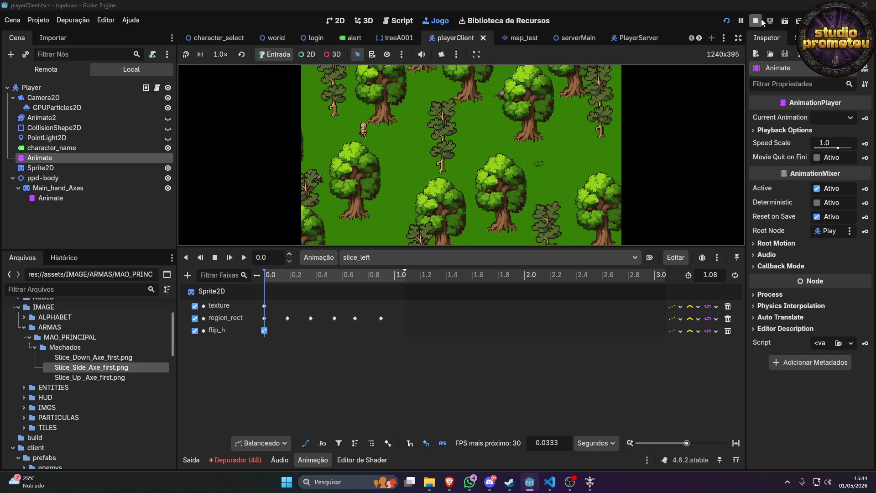
pyautogui.press('F8')
pyautogui.scroll(-3, 514, 140)
pyautogui.moveTo(515, 139); pyautogui.dragTo(403, 203)
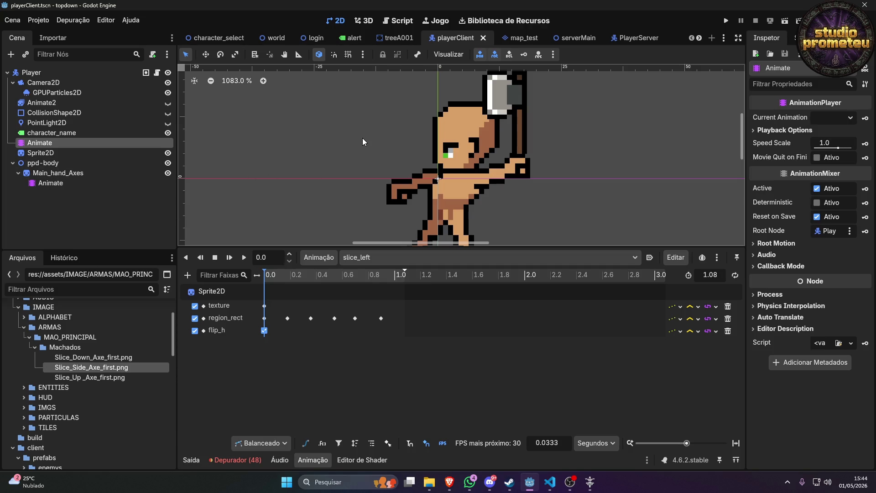
pyautogui.click(54, 133)
pyautogui.click(51, 143)
pyautogui.moveTo(269, 285)
pyautogui.mouseDown()
pyautogui.moveTo(329, 284)
pyautogui.moveTo(290, 277)
pyautogui.mouseUp()
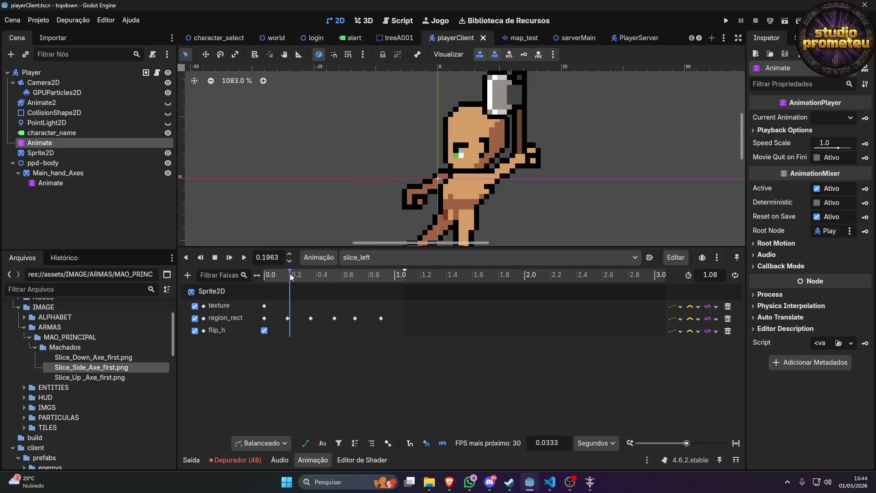
# Move the hand axe's 0.2 s position key to 0.18 s.
pyautogui.click(50, 183)
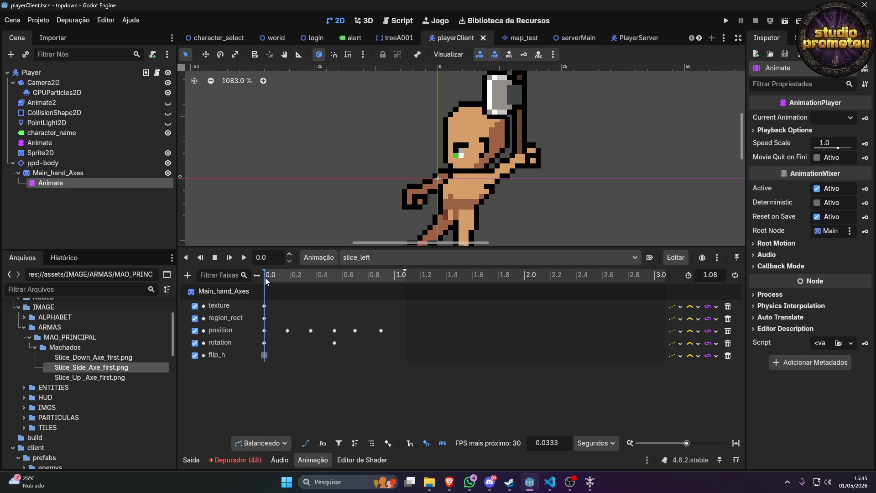
pyautogui.click(287, 330)
pyautogui.moveTo(292, 275); pyautogui.dragTo(296, 275)
pyautogui.click(842, 99)
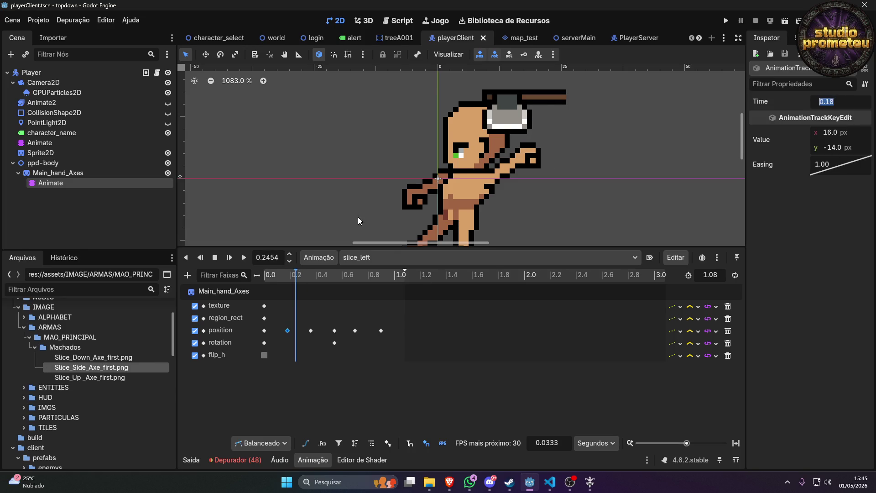
pyautogui.press('Return')
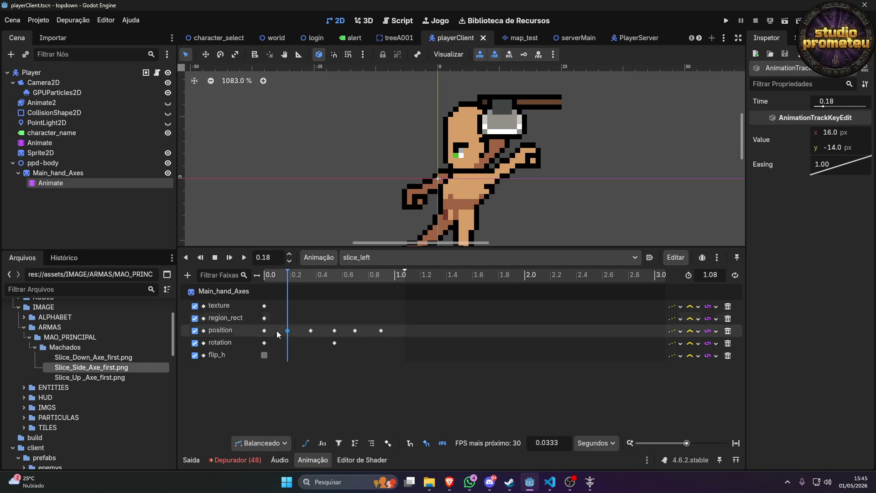
# Jump slice_left to 0.18 s and select Main_hand_Axes to edit its rotation.
pyautogui.click(265, 343)
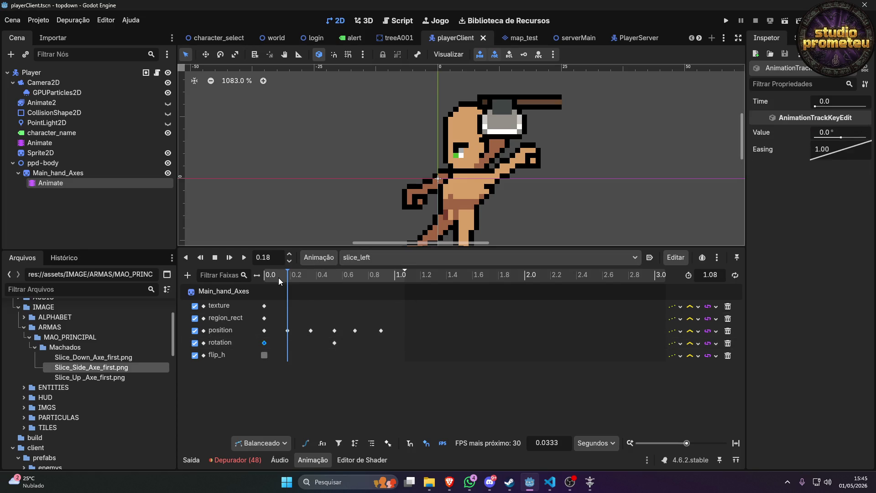
pyautogui.moveTo(288, 276)
pyautogui.mouseDown()
pyautogui.moveTo(250, 280)
pyautogui.moveTo(296, 278)
pyautogui.moveTo(288, 276)
pyautogui.mouseUp()
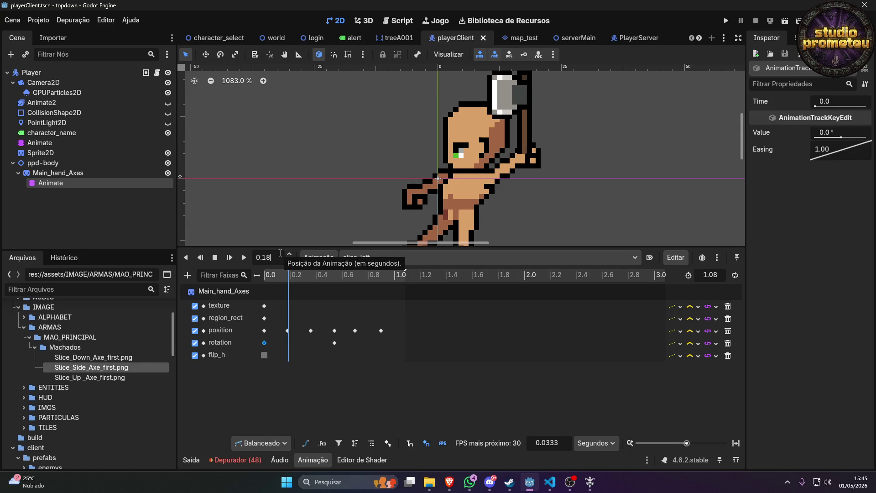
pyautogui.press('Return')
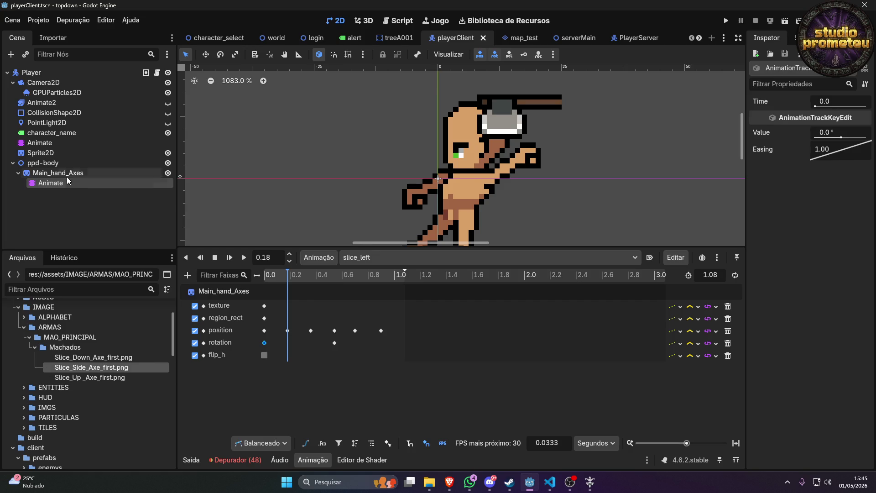
pyautogui.click(67, 175)
pyautogui.click(835, 380)
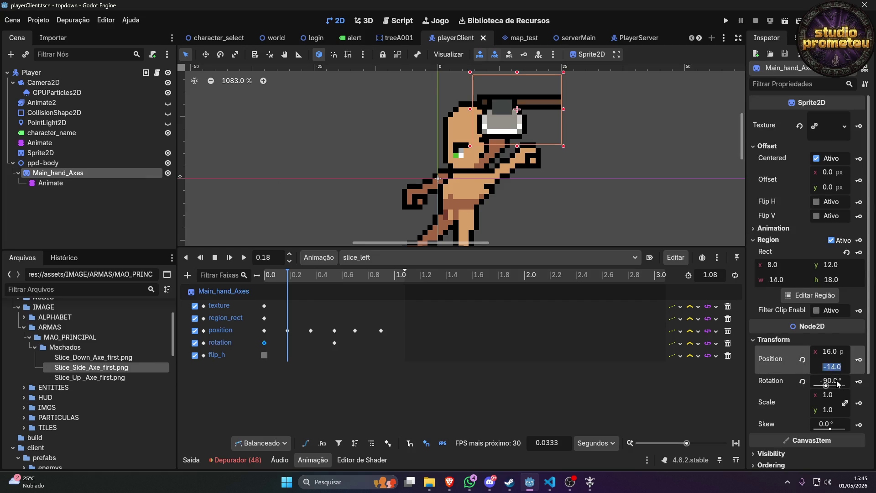
# Key the axe's rotation at 0.18 s, trying 0° and then 5°.
pyautogui.write('0')
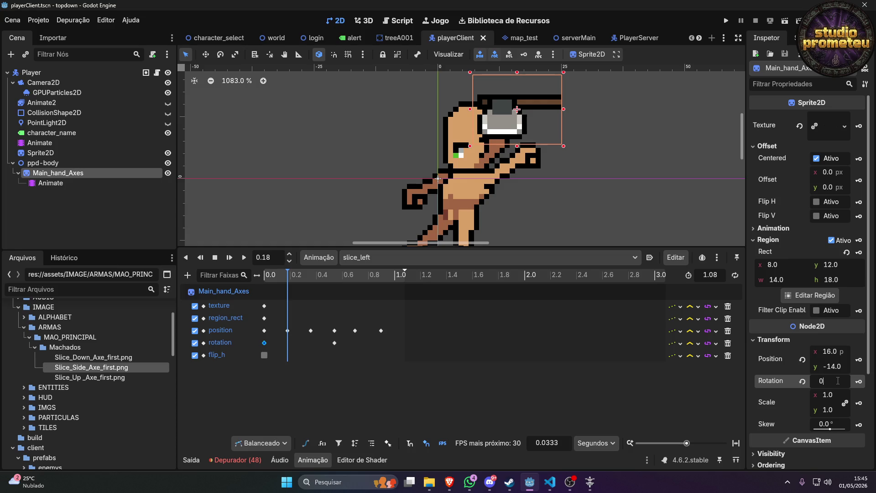
pyautogui.press('Return')
pyautogui.click(858, 382)
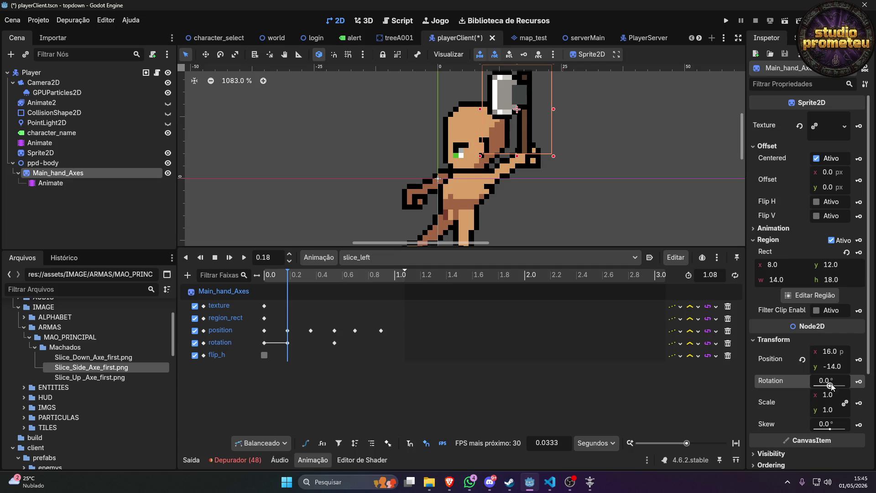
pyautogui.moveTo(831, 383); pyautogui.dragTo(831, 383)
pyautogui.write('5')
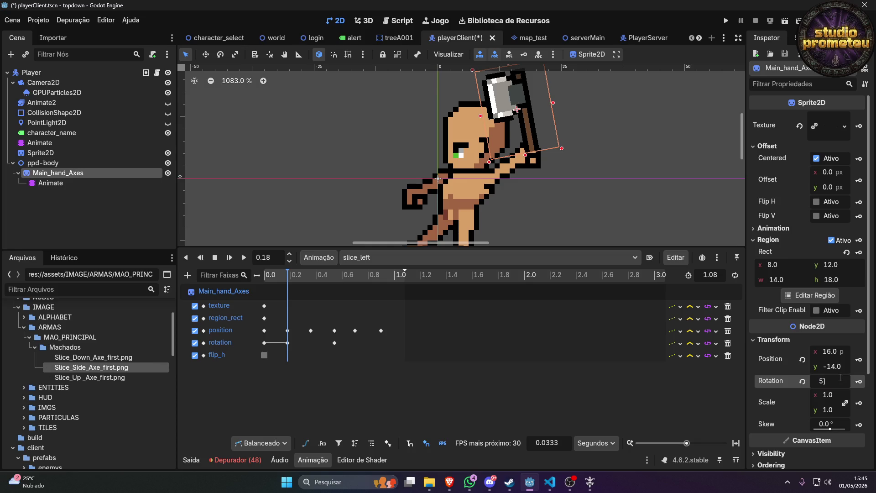
pyautogui.press('Return')
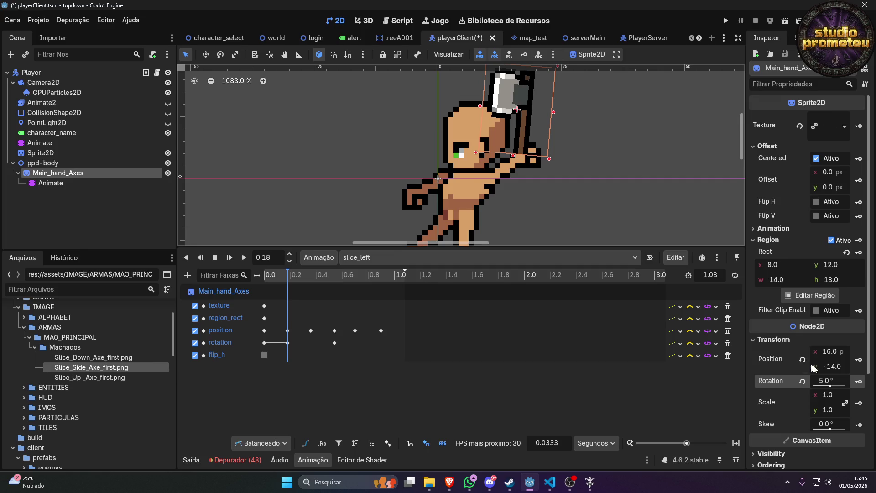
# Set the axe to 3° at about (17, -15) and update the 0.18 s rotation key.
pyautogui.click(833, 379)
pyautogui.write('3')
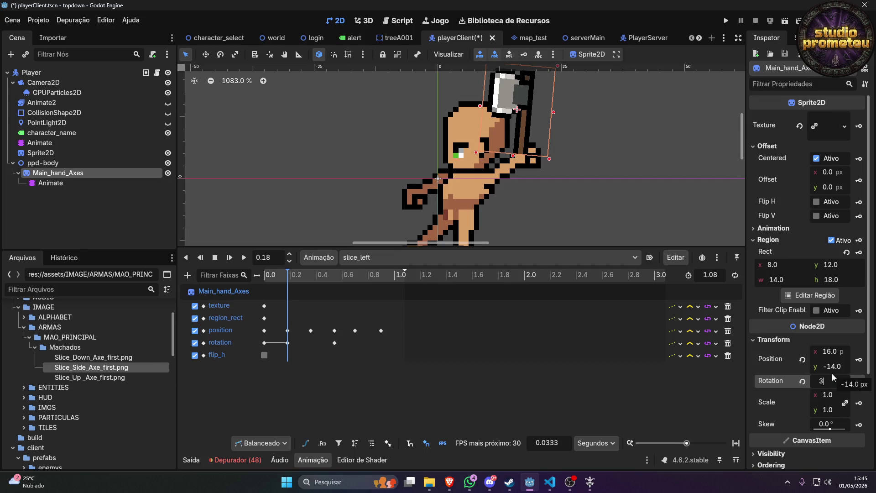
pyautogui.press('Return')
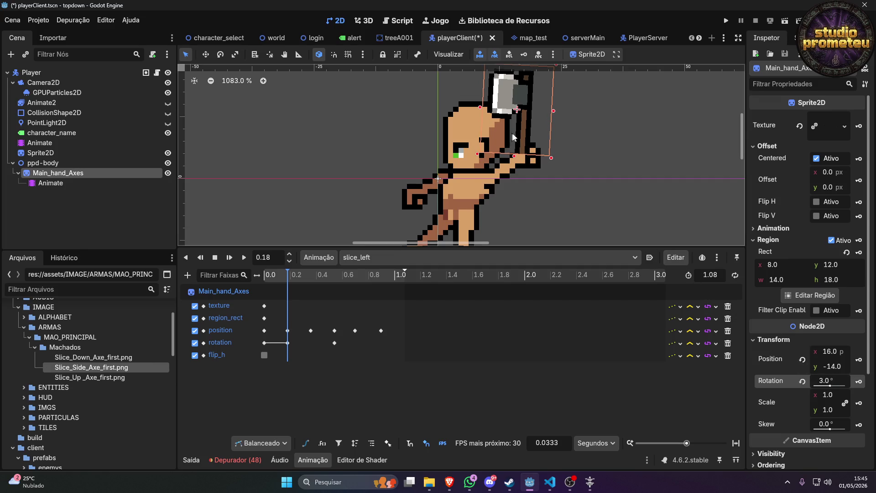
pyautogui.moveTo(523, 137); pyautogui.dragTo(529, 130)
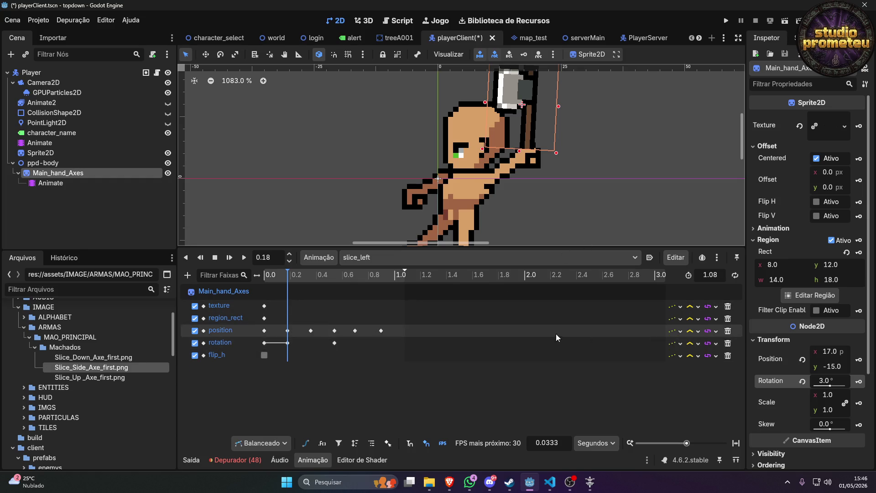
pyautogui.click(859, 383)
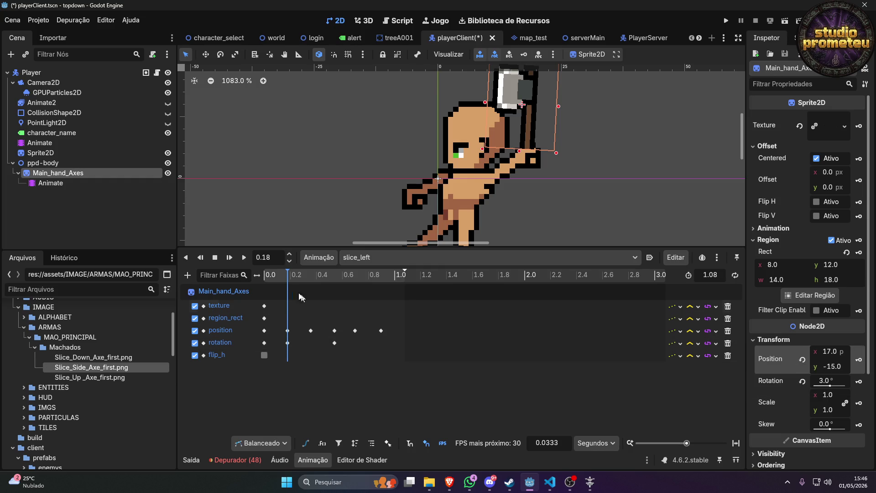
pyautogui.moveTo(286, 275)
pyautogui.mouseDown()
pyautogui.moveTo(311, 276)
pyautogui.moveTo(262, 278)
pyautogui.moveTo(314, 278)
pyautogui.mouseUp()
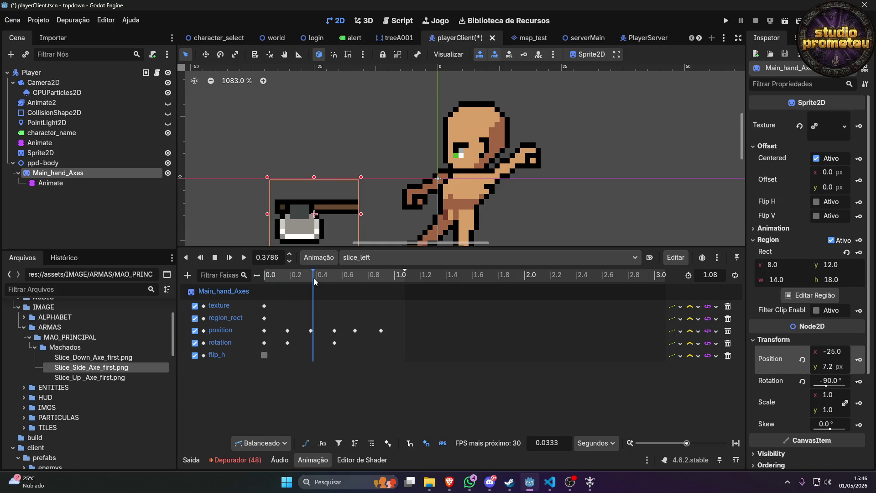
# At 0.36 s, rotate Main_hand_Axes to 8° and nudge it to (18, -14).
pyautogui.click(68, 143)
pyautogui.moveTo(284, 274); pyautogui.dragTo(318, 272)
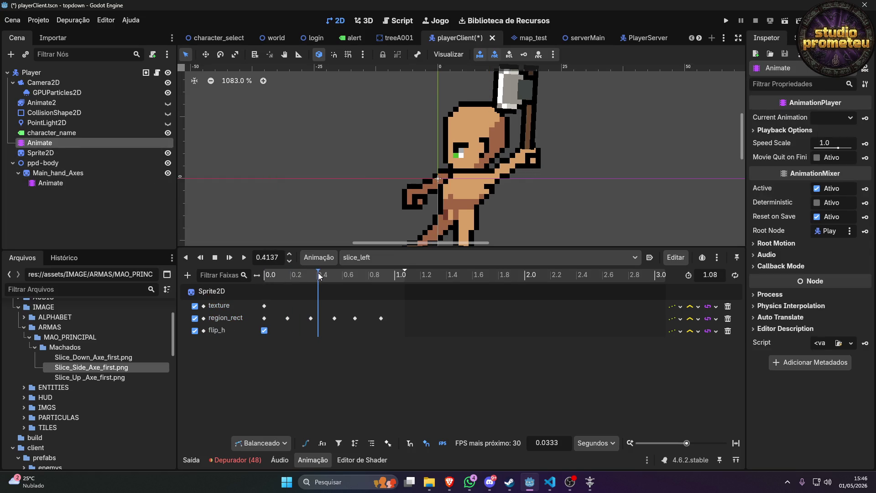
pyautogui.click(77, 185)
pyautogui.click(75, 174)
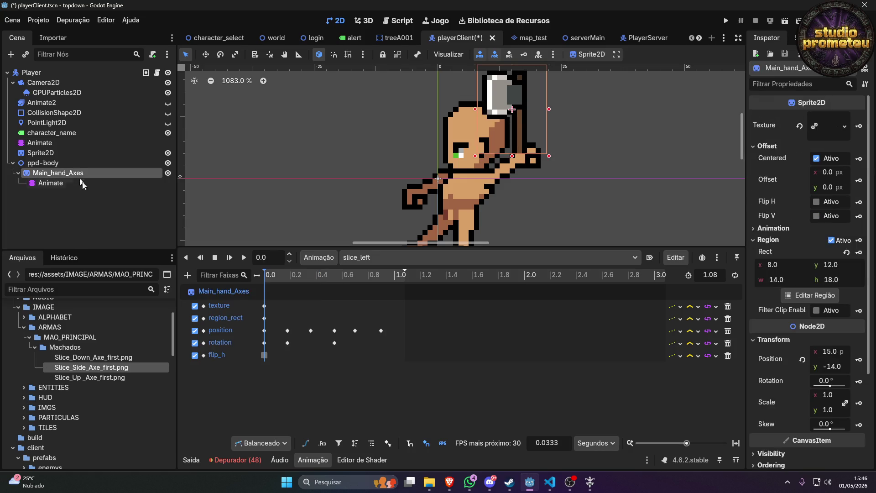
pyautogui.moveTo(282, 277)
pyautogui.mouseDown()
pyautogui.moveTo(333, 276)
pyautogui.moveTo(311, 275)
pyautogui.mouseUp()
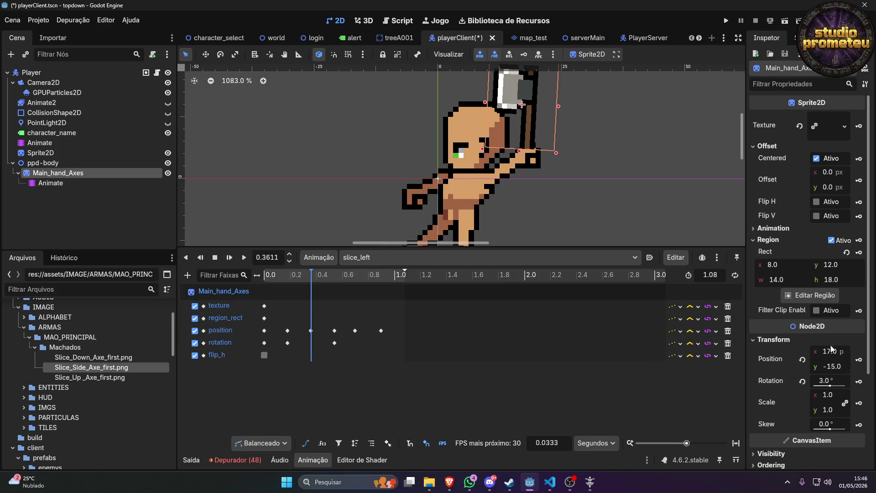
pyautogui.click(842, 381)
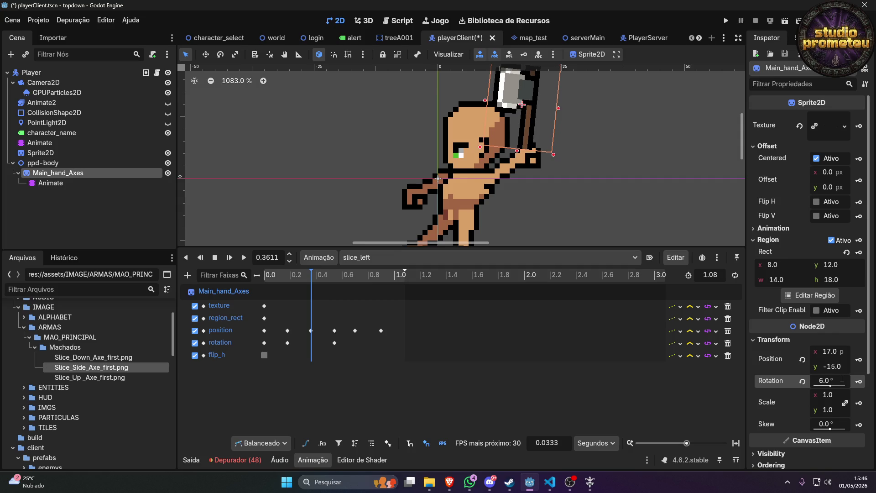
pyautogui.write('8')
pyautogui.press('Return')
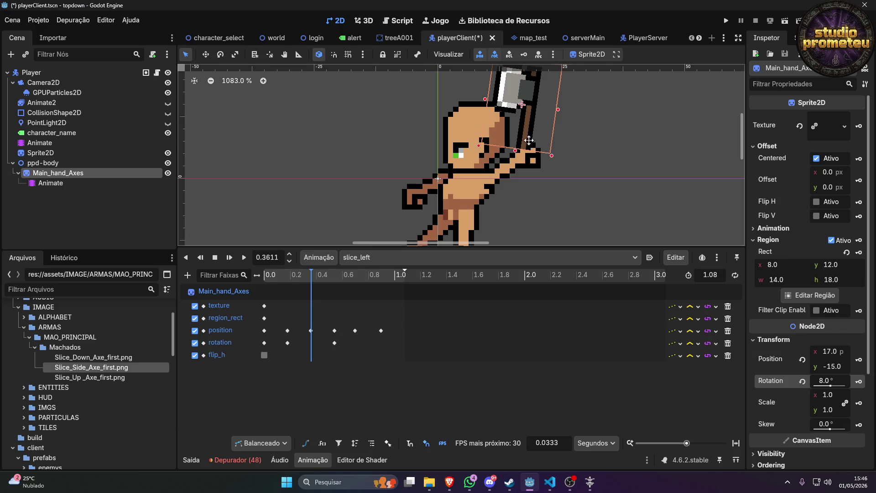
pyautogui.moveTo(529, 140); pyautogui.dragTo(531, 143)
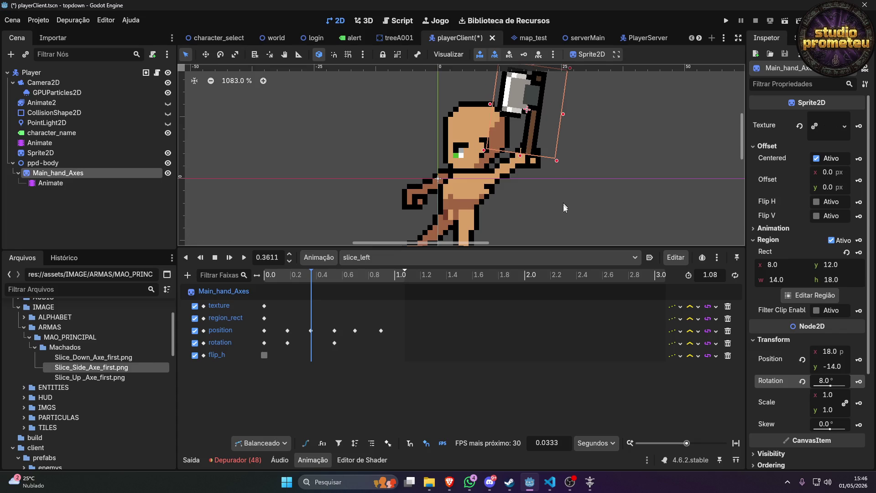
pyautogui.scroll(6, 515, 155)
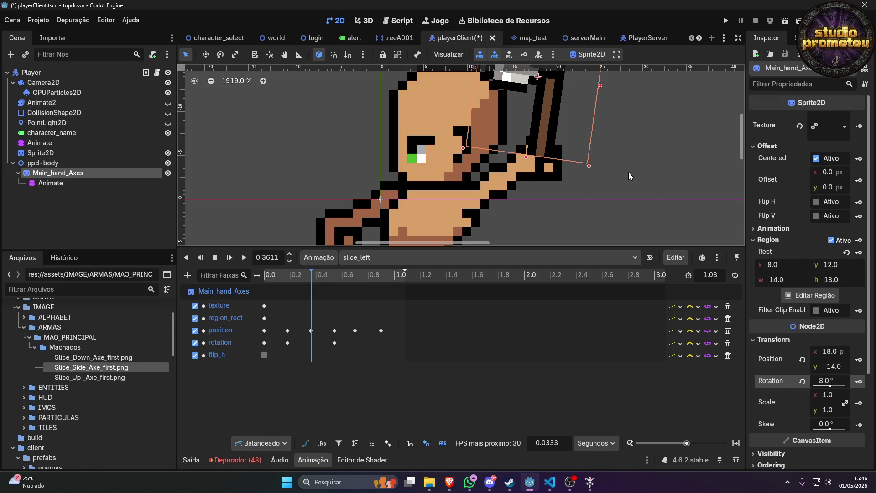
# Set the axe's y to -14.5 at 0.36 s, key its rotation, and save the playerClient scene.
pyautogui.press('Up')
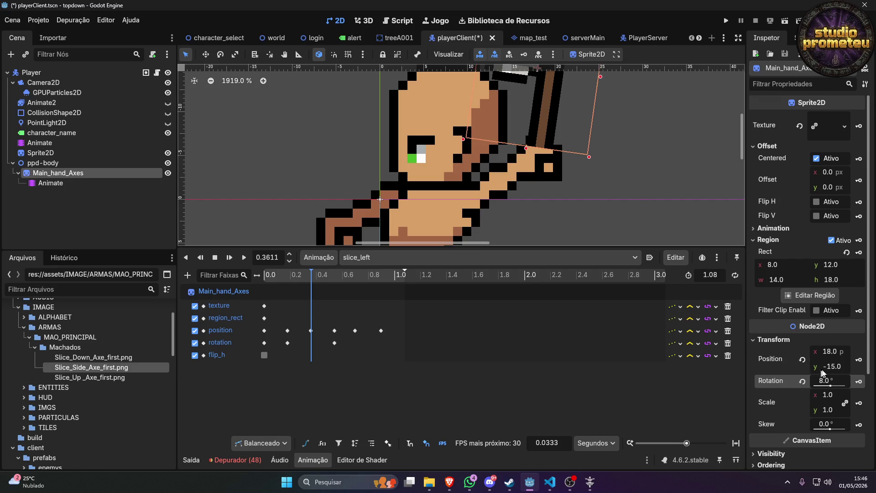
pyautogui.click(840, 363)
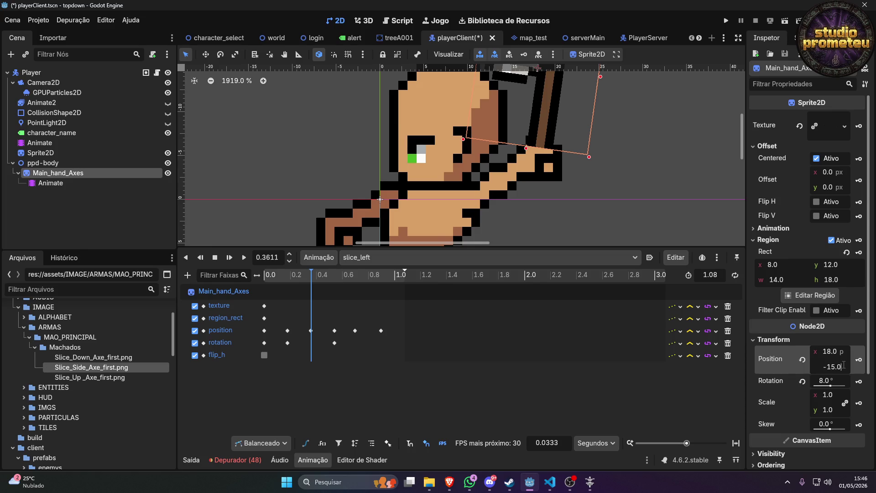
pyautogui.write('-15.5')
pyautogui.write('-14.5')
pyautogui.press('Return')
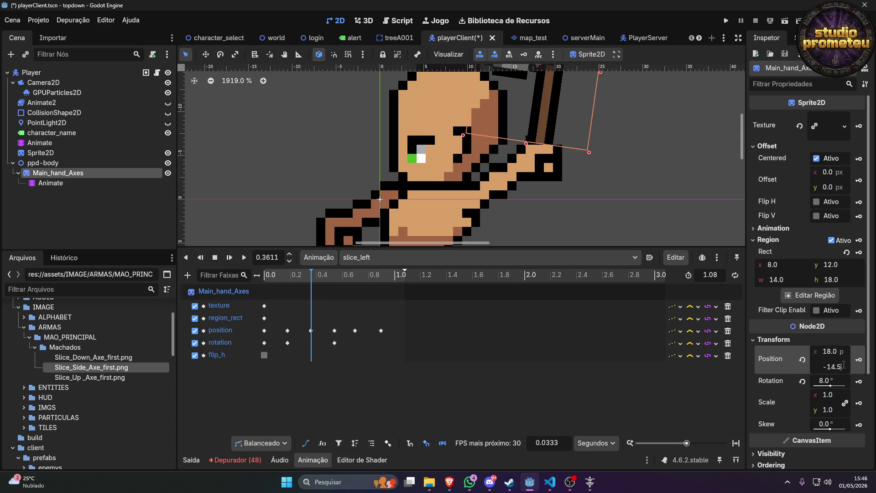
pyautogui.press('Return')
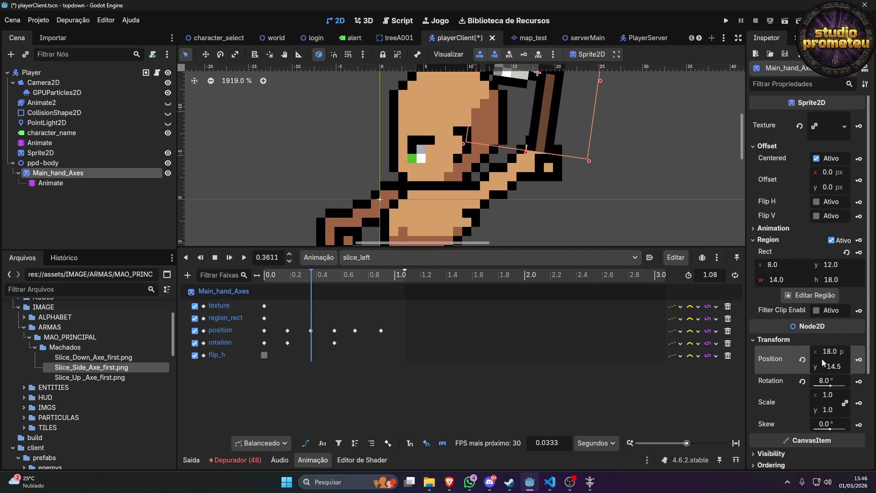
pyautogui.click(858, 383)
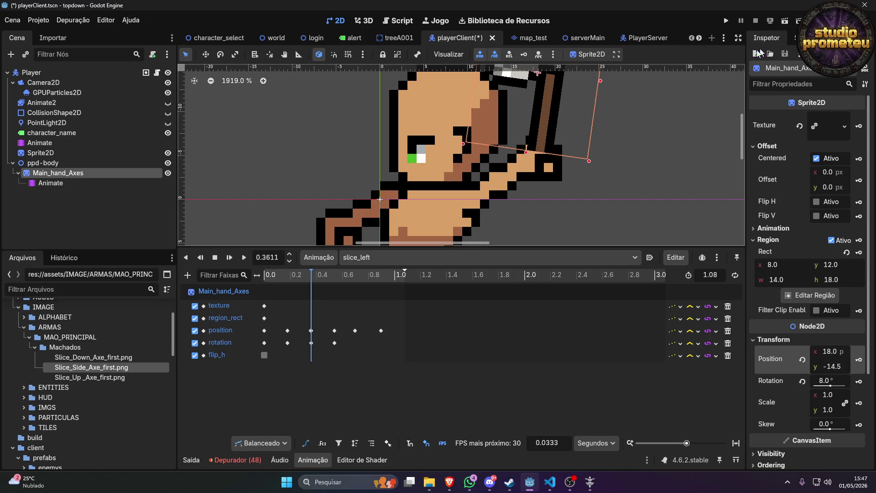
pyautogui.hotkey('ctrl', 's')
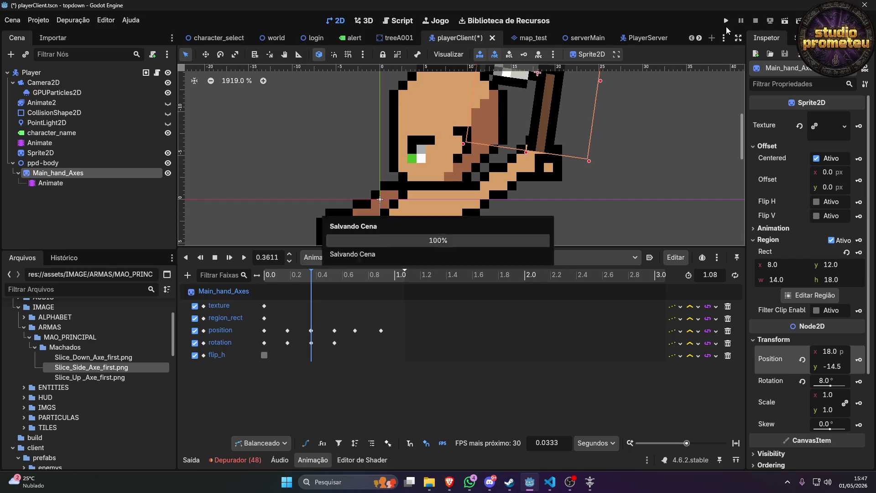
# Launch the game, log in, and enter the world with the saved character.
pyautogui.click(727, 21)
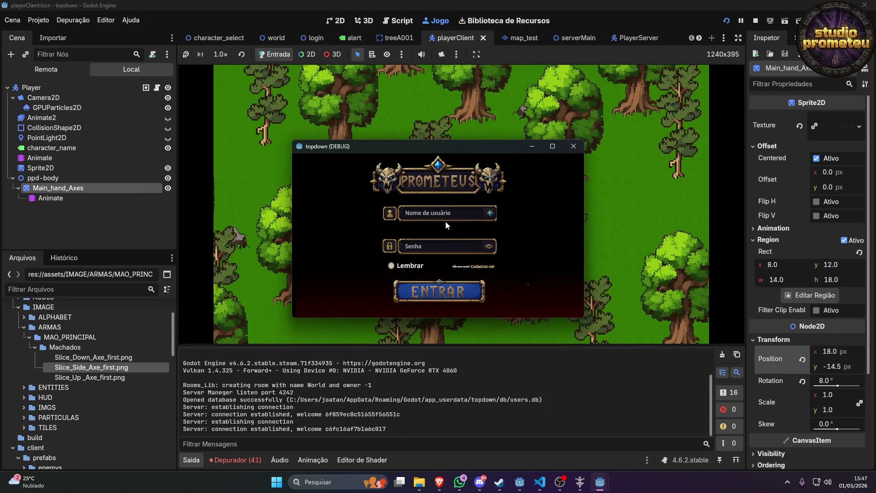
pyautogui.press('Return')
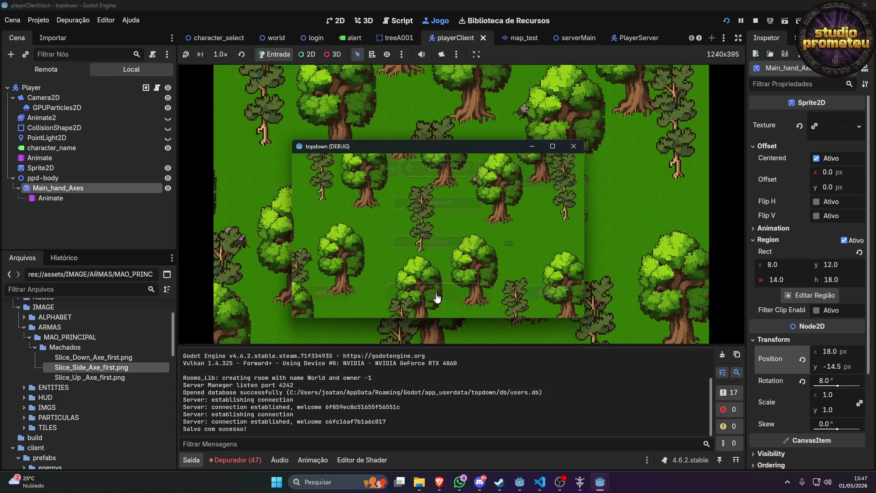
pyautogui.click(441, 209)
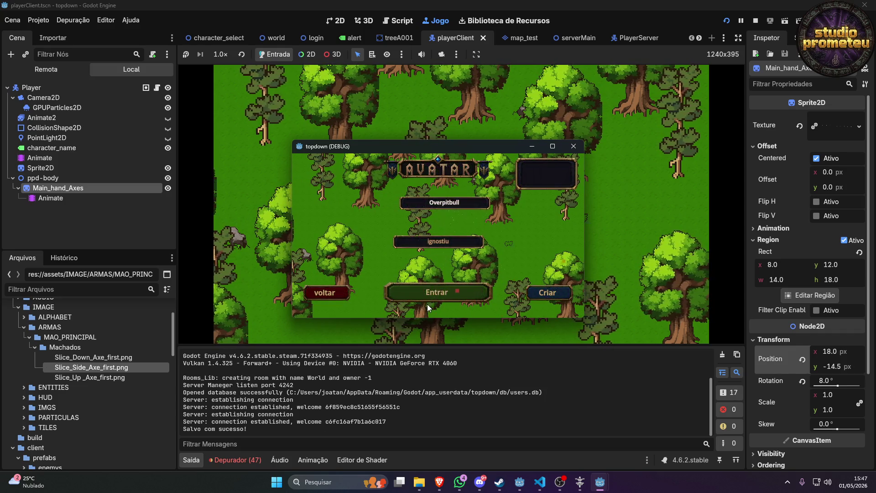
pyautogui.click(428, 293)
# Maximize the game window and walk the character down, left and right.
pyautogui.press('s')
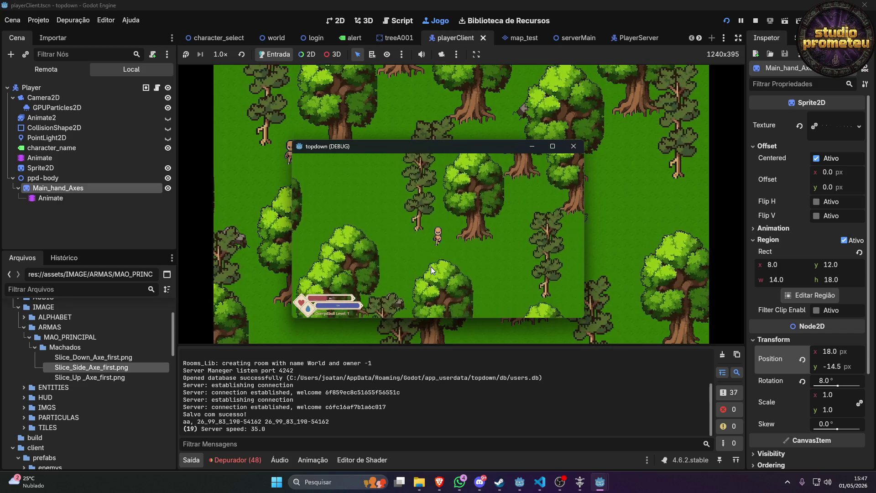
pyautogui.press('a')
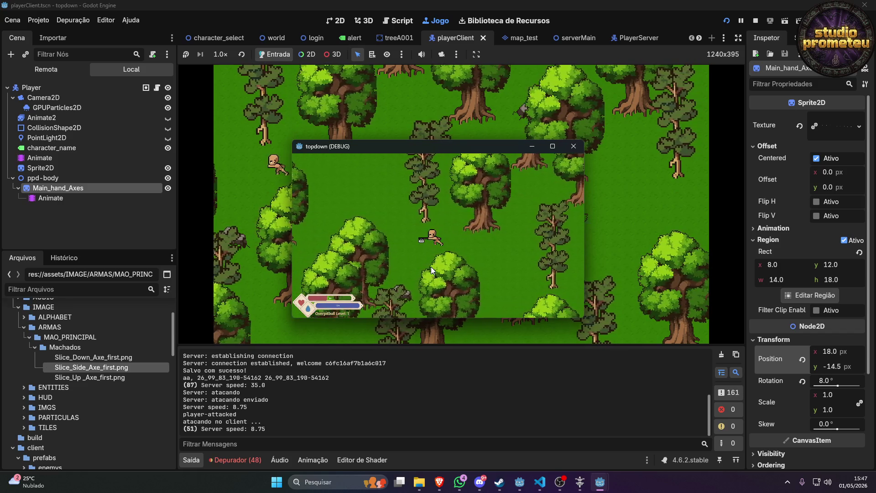
pyautogui.click(555, 147)
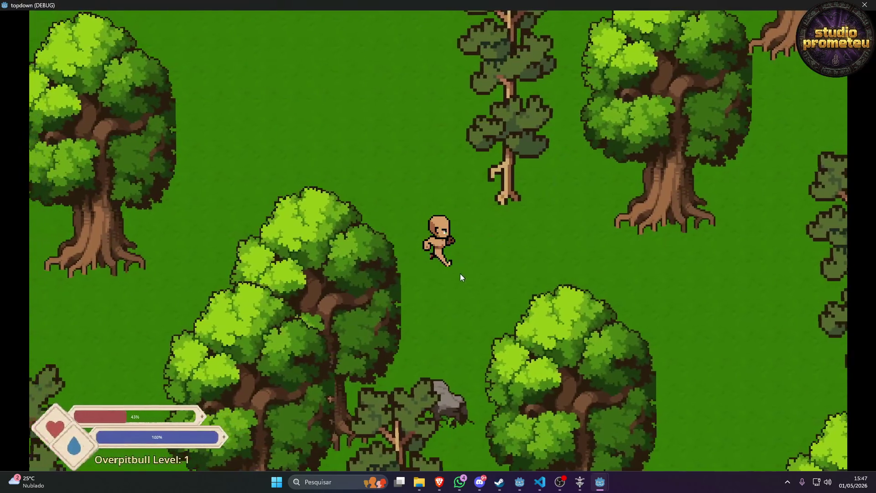
pyautogui.press('a')
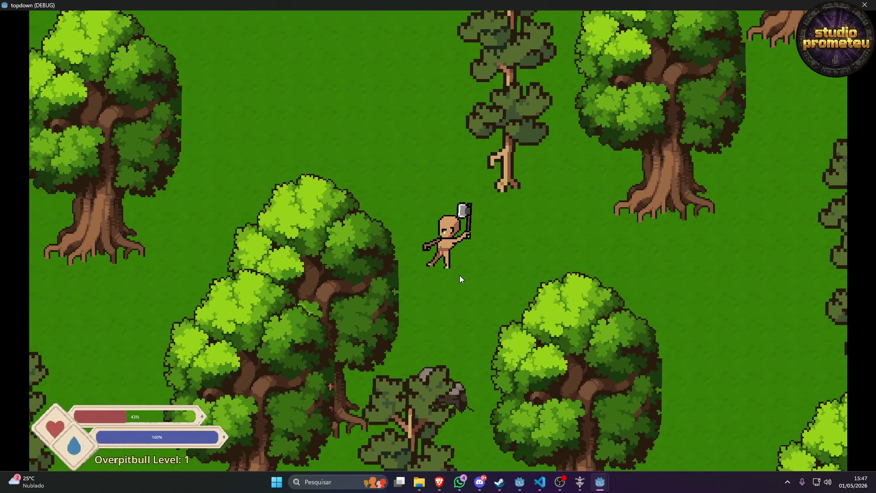
pyautogui.press('a')
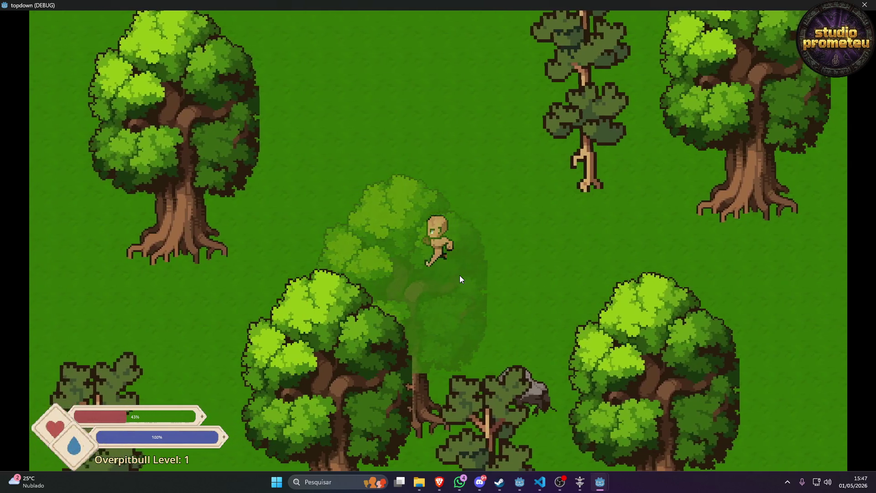
pyautogui.press('d')
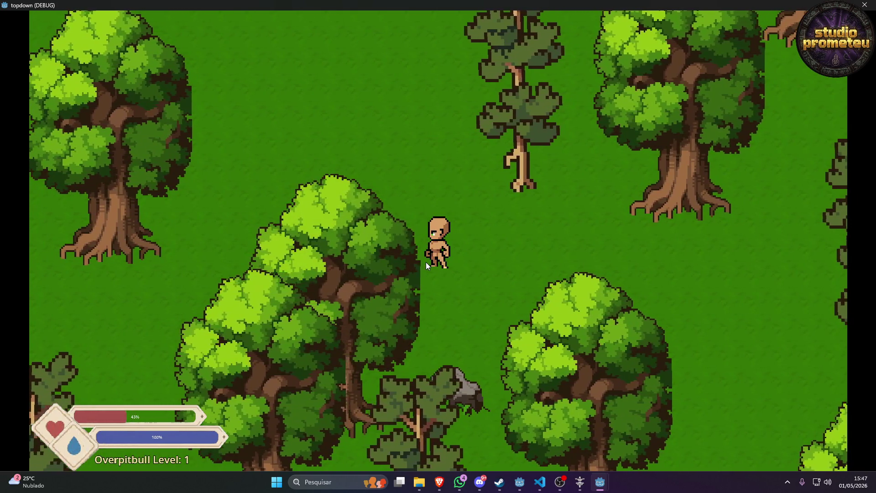
# Swing the axe repeatedly to test the left slice, then close the game window.
pyautogui.click(425, 262)
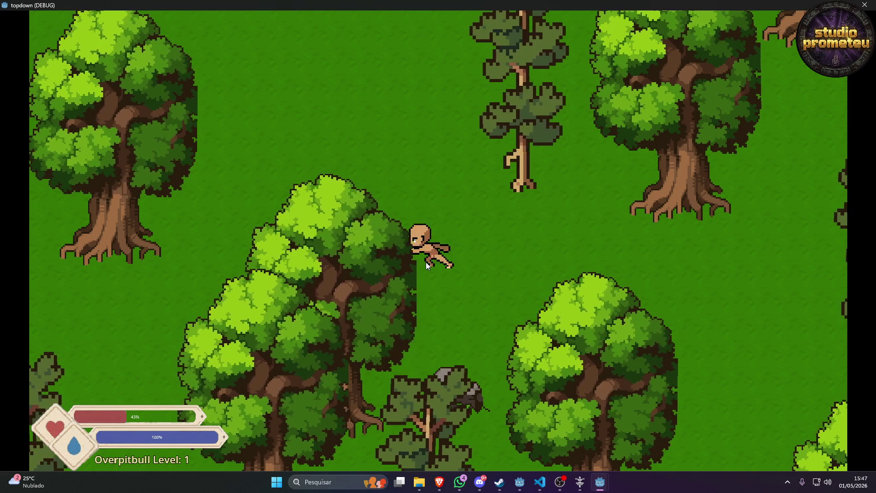
pyautogui.click(426, 262)
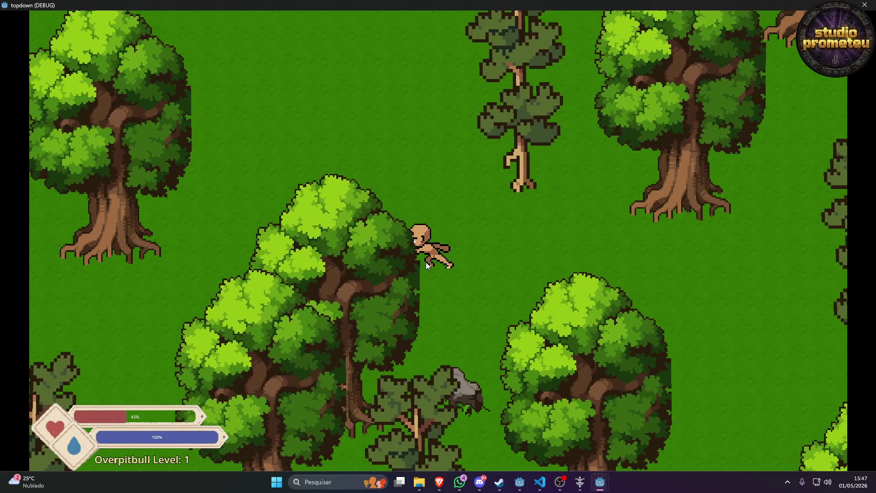
pyautogui.click(426, 262)
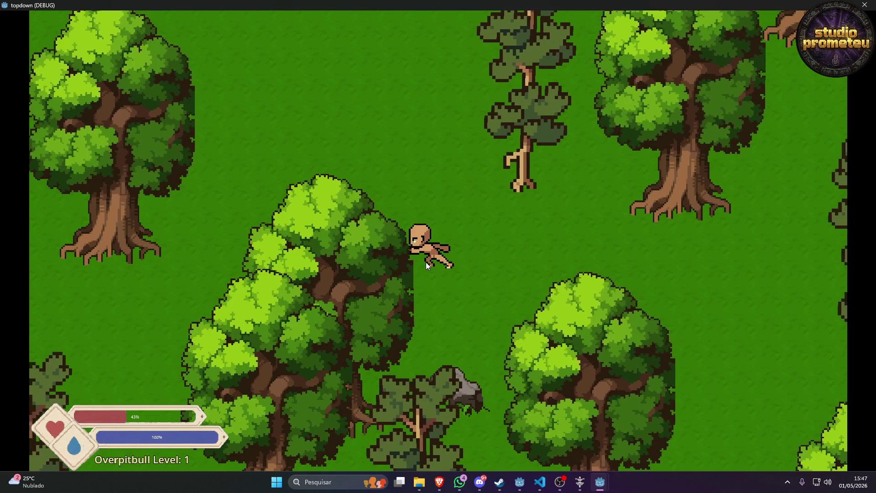
pyautogui.press('d')
pyautogui.click(425, 262)
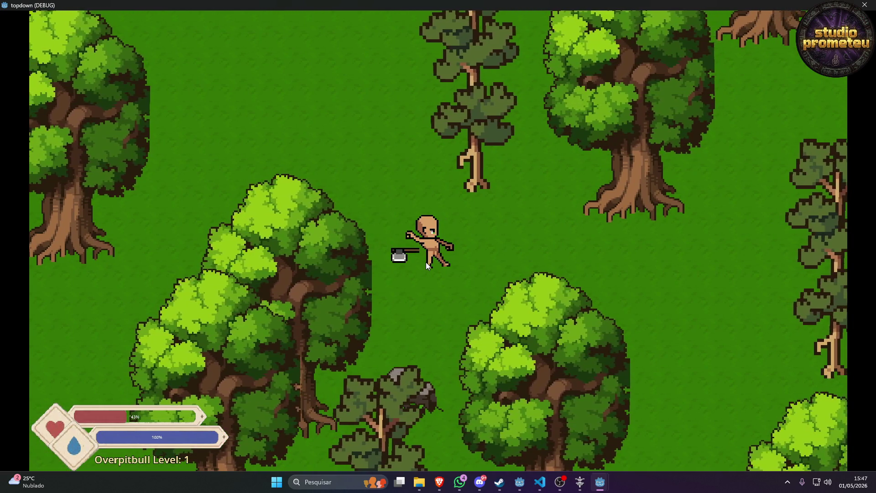
pyautogui.click(426, 262)
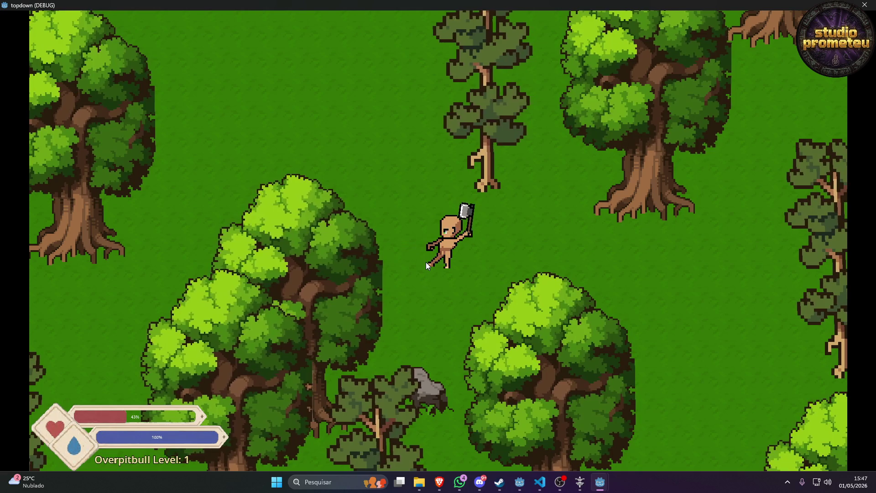
pyautogui.click(426, 262)
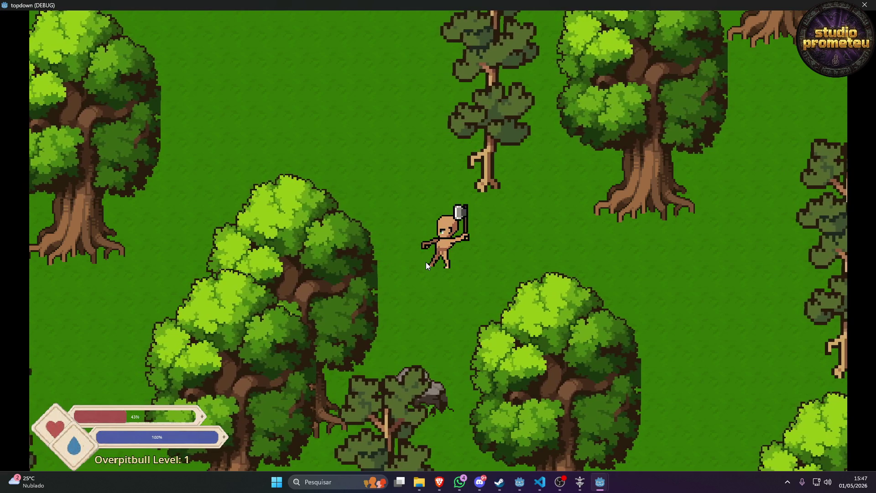
pyautogui.click(425, 262)
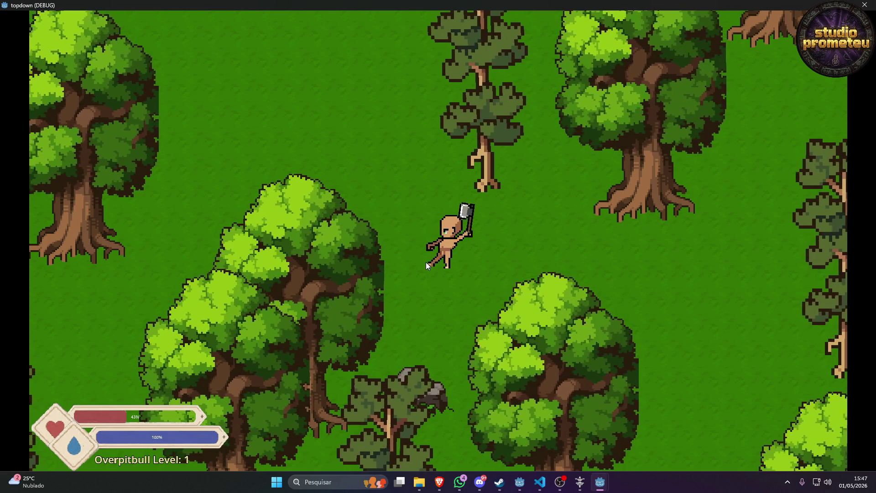
pyautogui.click(426, 262)
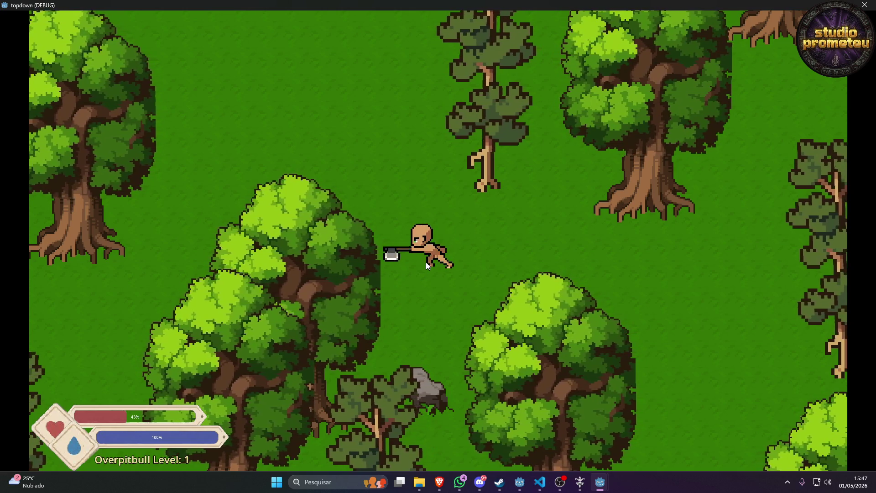
pyautogui.click(425, 262)
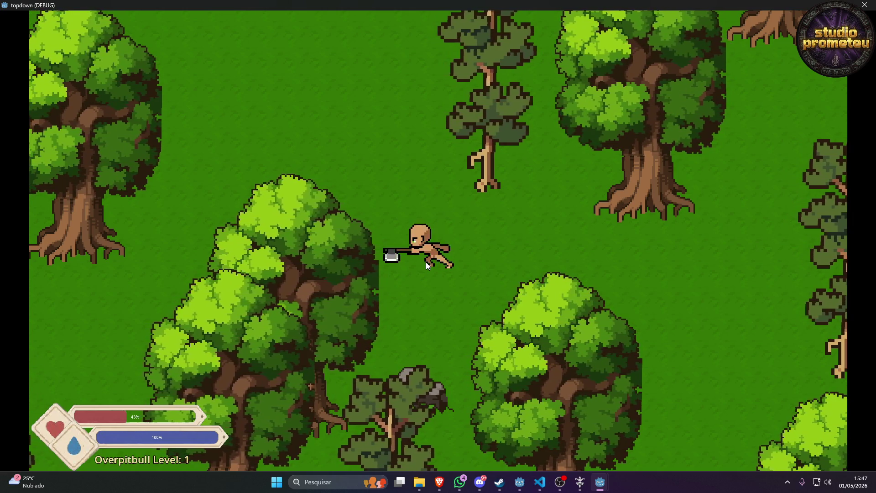
pyautogui.click(426, 262)
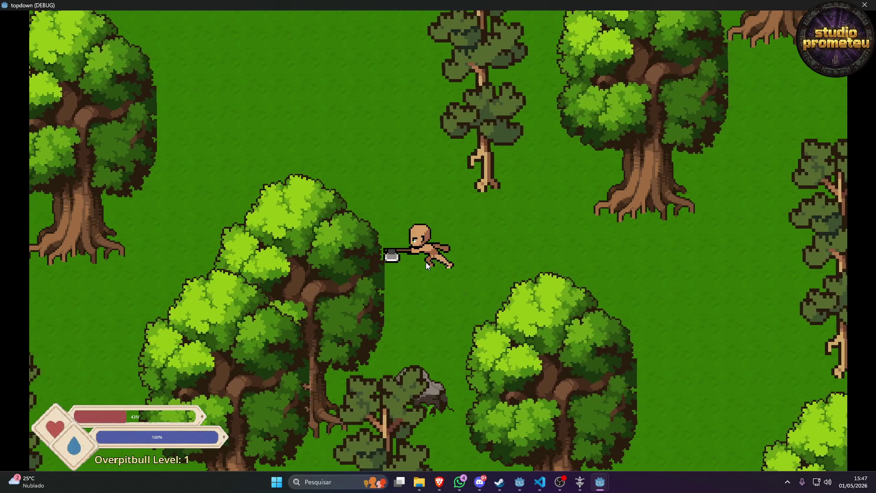
pyautogui.click(426, 262)
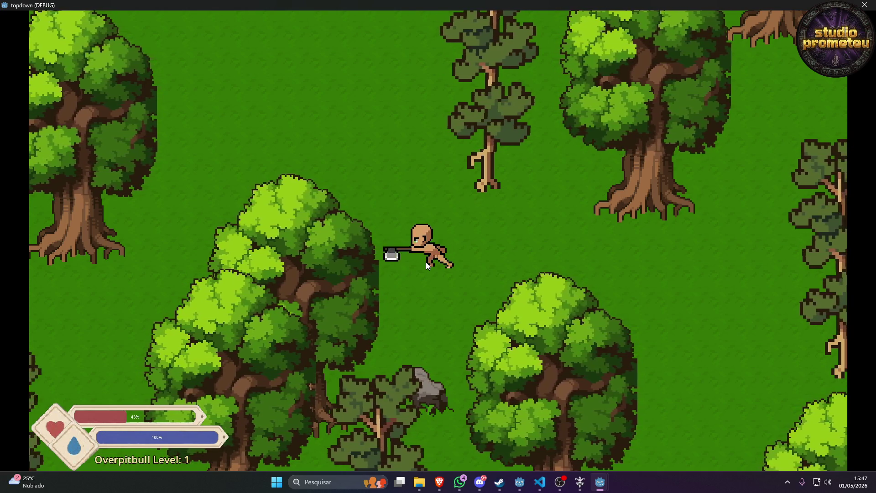
pyautogui.click(425, 262)
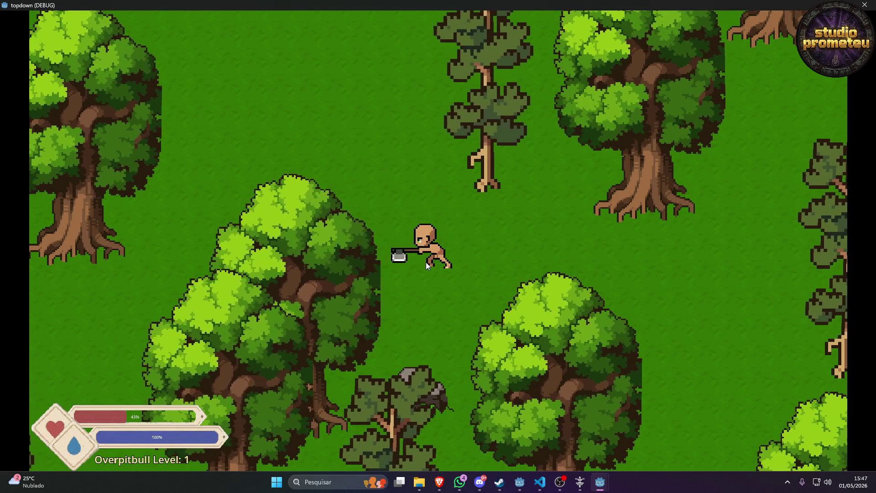
pyautogui.click(426, 262)
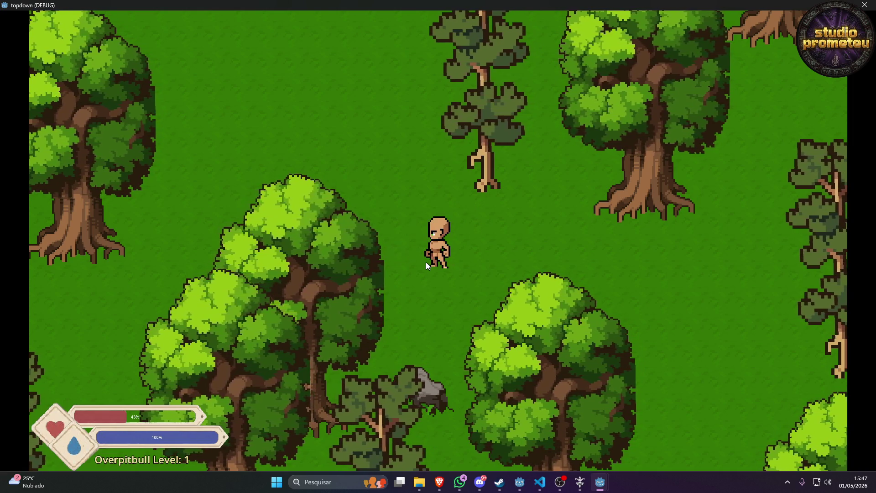
pyautogui.click(425, 262)
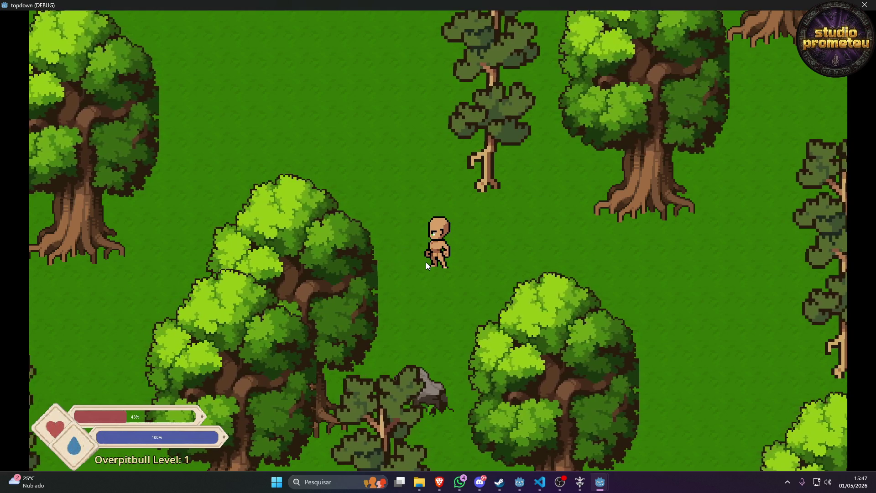
pyautogui.click(426, 262)
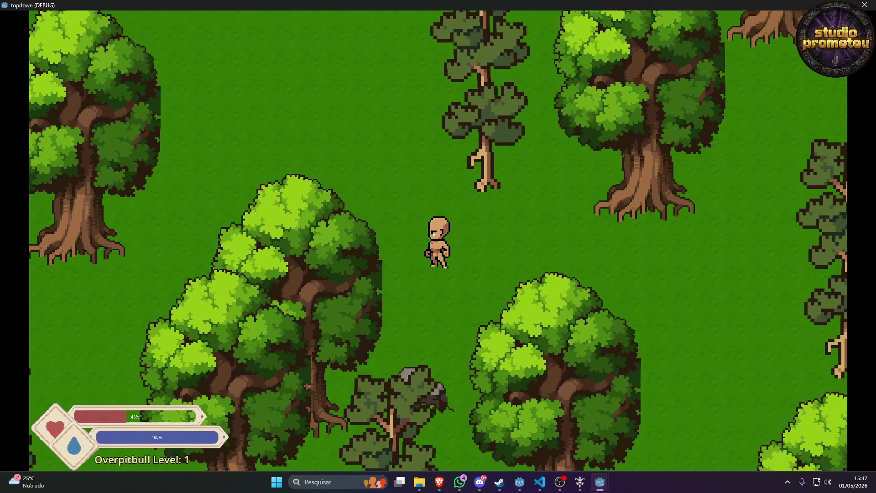
pyautogui.click(869, 8)
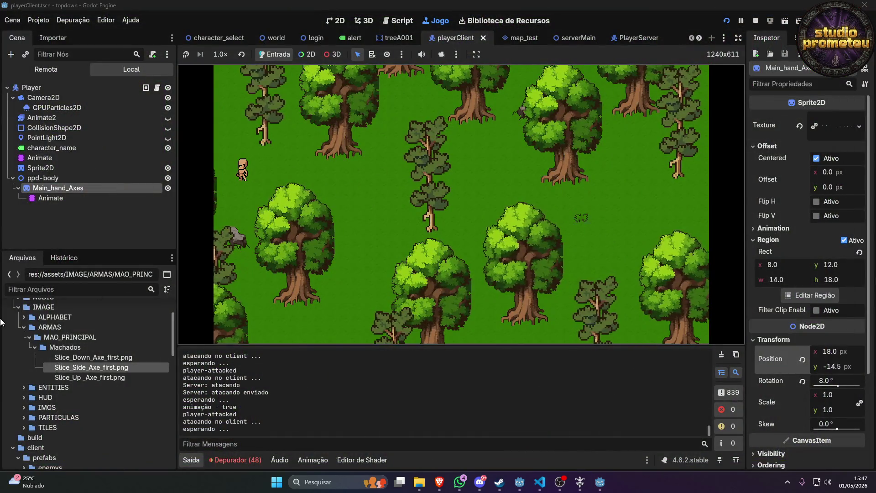
# Show the hand axe's animation timeline with slice_left as the current animation.
pyautogui.click(45, 199)
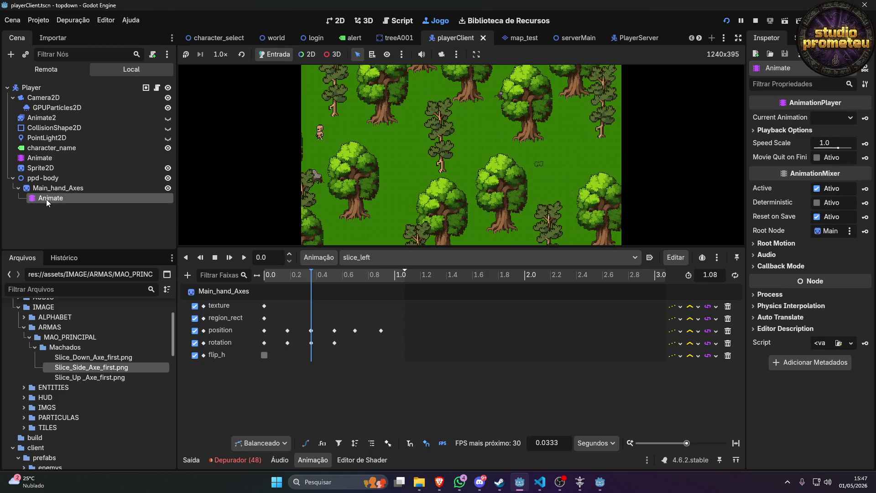
pyautogui.click(370, 262)
pyautogui.click(325, 254)
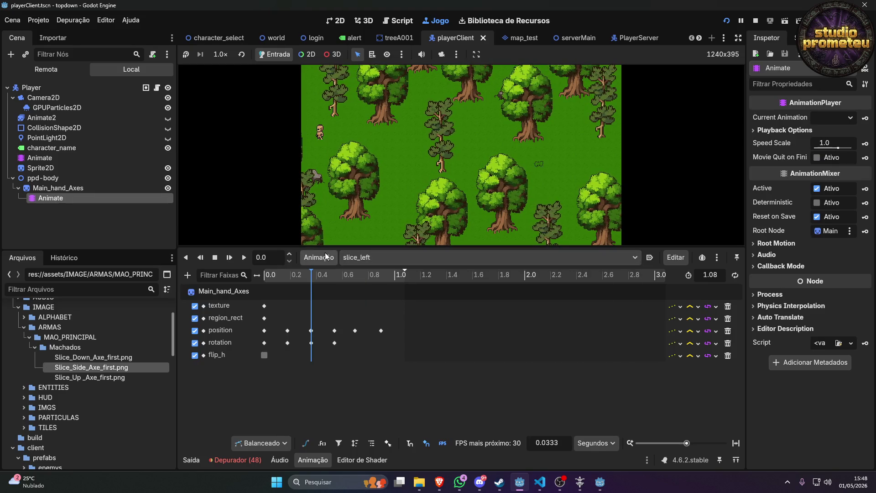
pyautogui.click(327, 257)
pyautogui.click(368, 263)
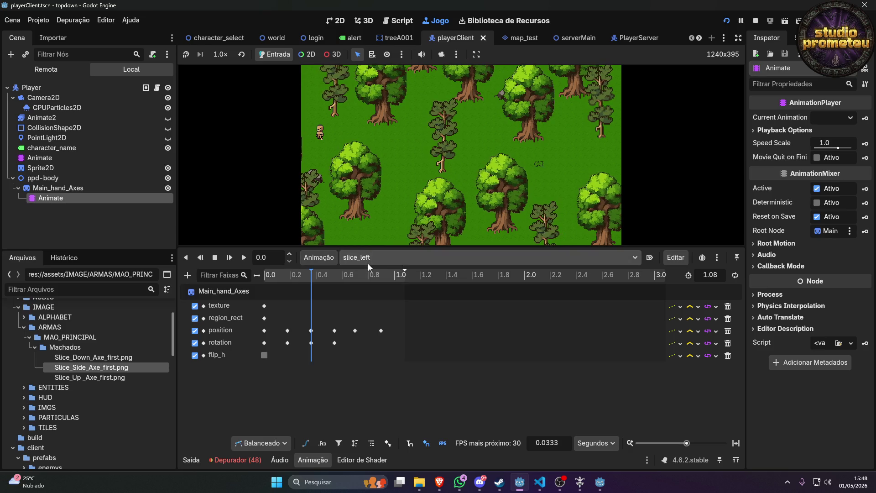
pyautogui.click(368, 264)
pyautogui.click(380, 284)
pyautogui.click(374, 257)
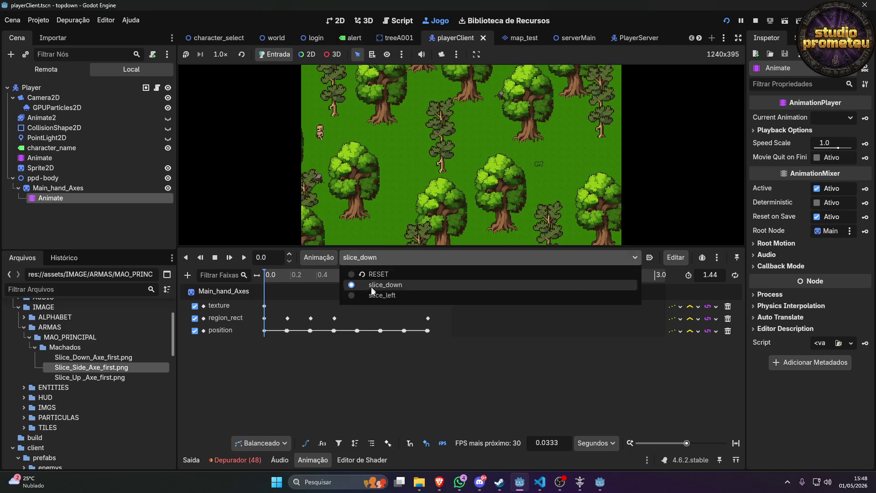
pyautogui.click(372, 295)
# Duplicate slice_left and name the copy slice_right.
pyautogui.click(322, 258)
pyautogui.click(334, 304)
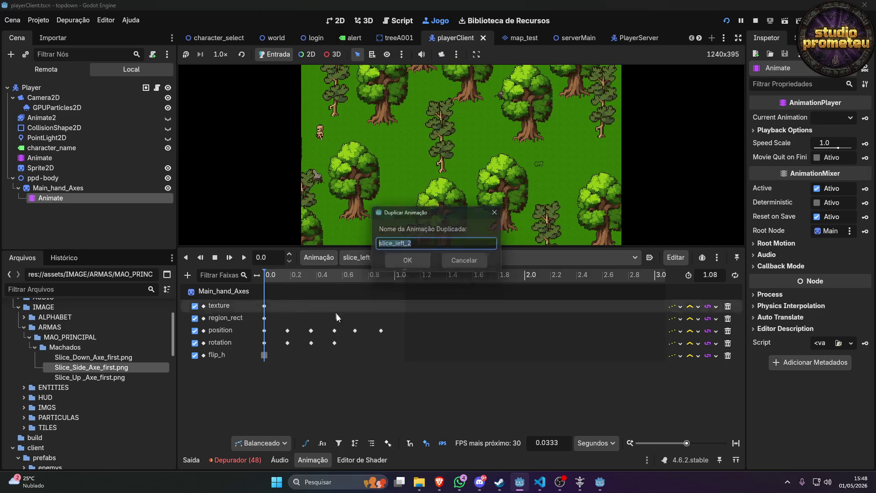
pyautogui.moveTo(412, 245); pyautogui.dragTo(397, 249)
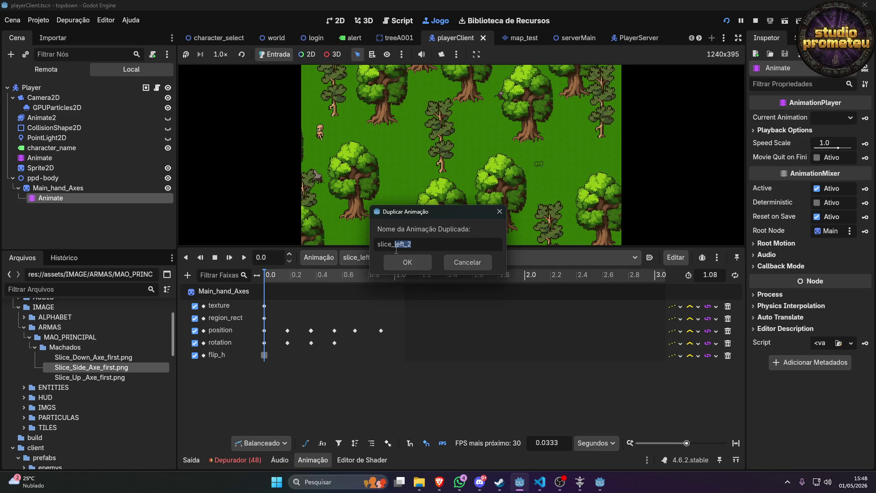
pyautogui.write('righ')
pyautogui.press('Return')
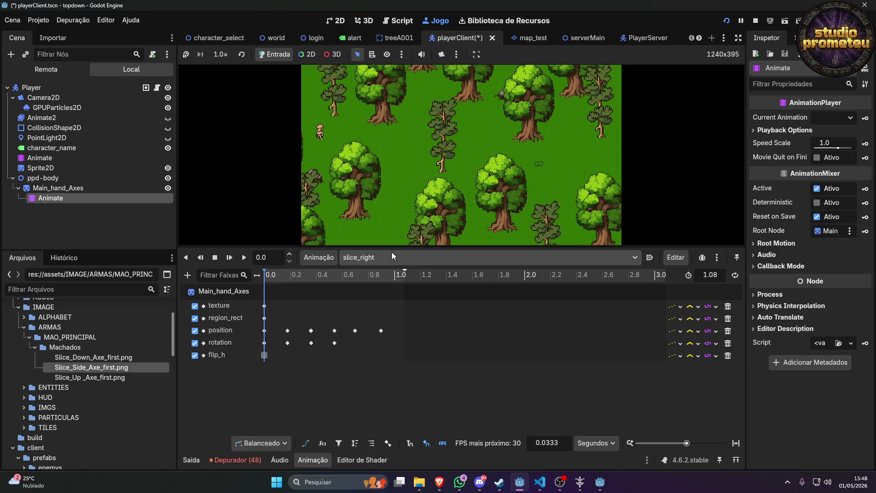
# Turn on horizontal flip at the start and negate the 0.18 s key's x to -17.
pyautogui.click(264, 355)
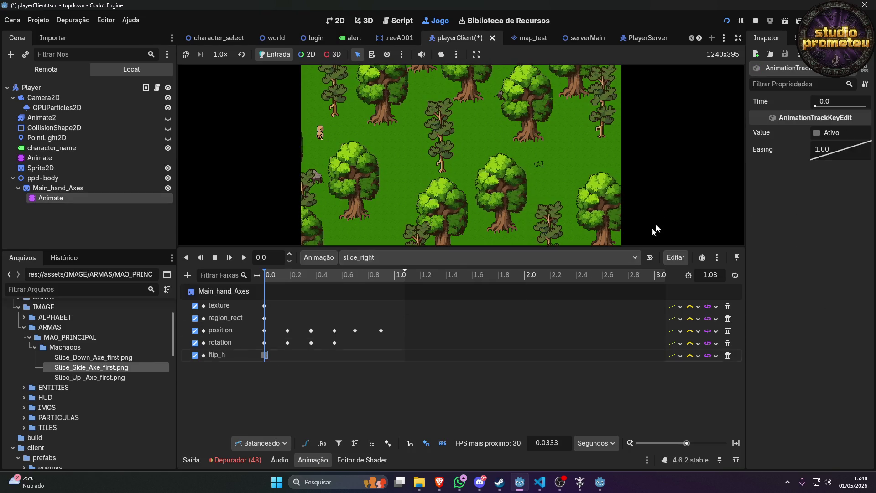
pyautogui.click(822, 134)
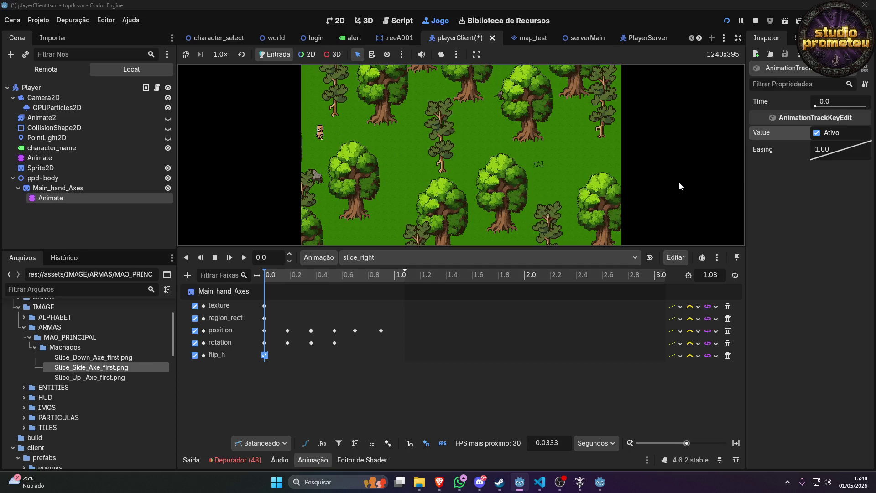
pyautogui.click(288, 330)
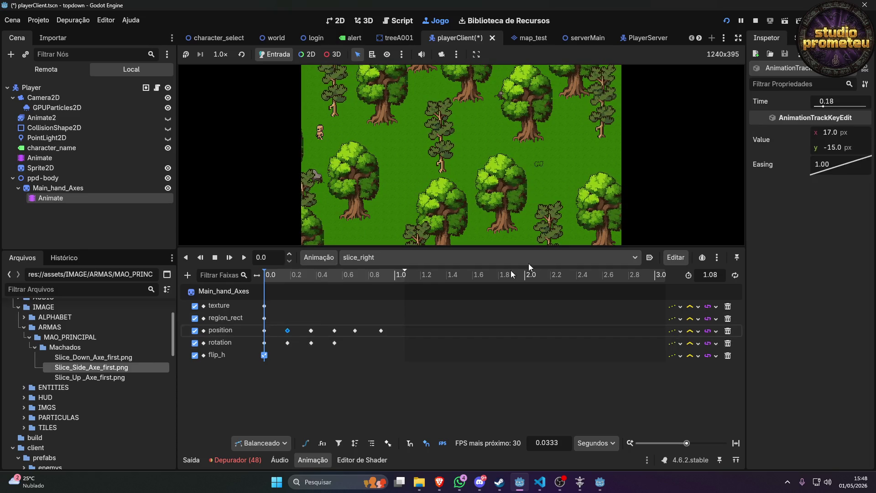
pyautogui.click(827, 132)
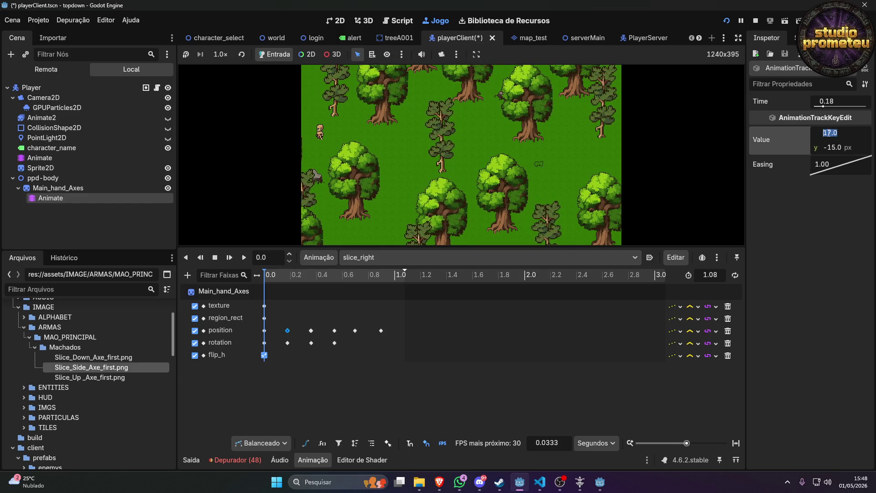
pyautogui.press('Home')
pyautogui.write('-')
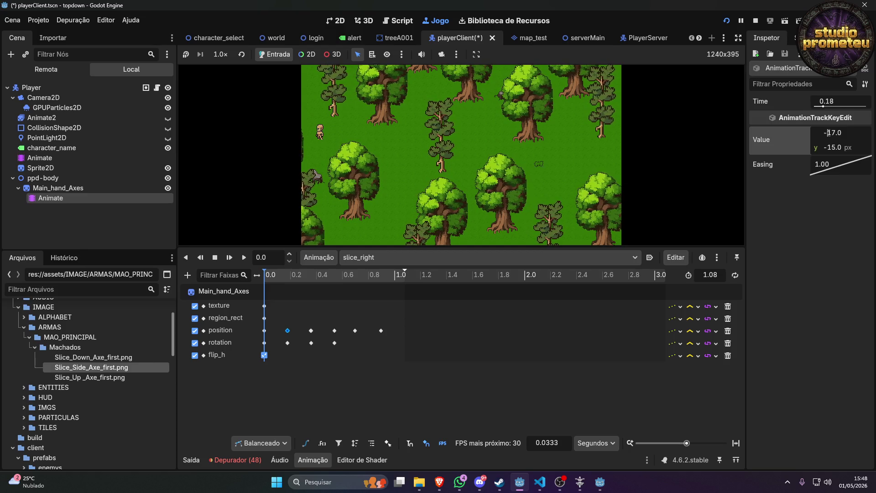
# Set the position x to -17 at 0.36 s and 25 at 0.54 s.
pyautogui.click(311, 331)
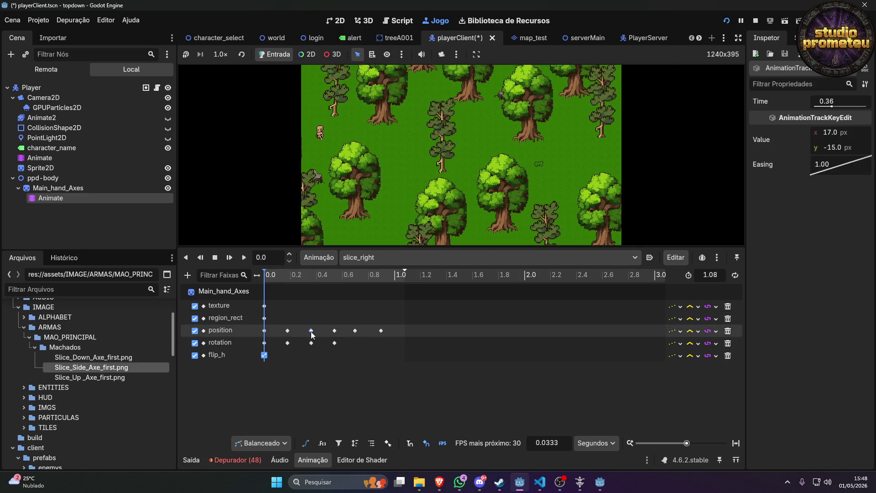
pyautogui.click(853, 130)
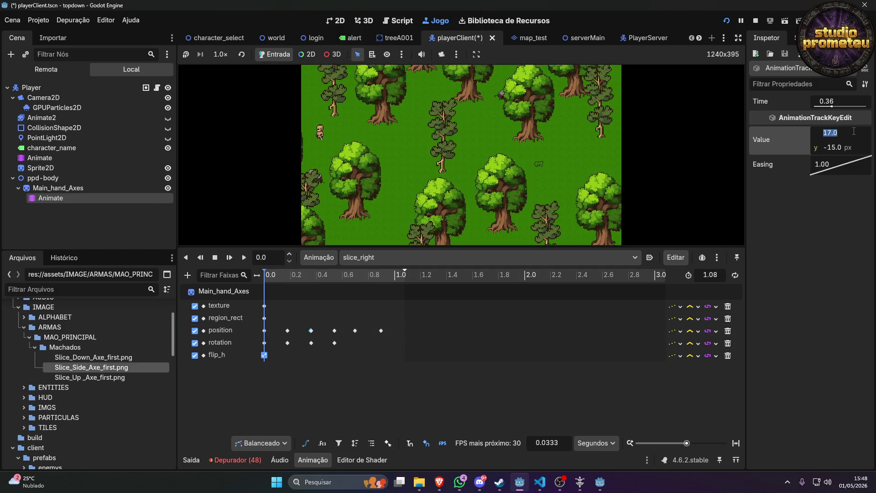
pyautogui.write('-17')
pyautogui.press('Return')
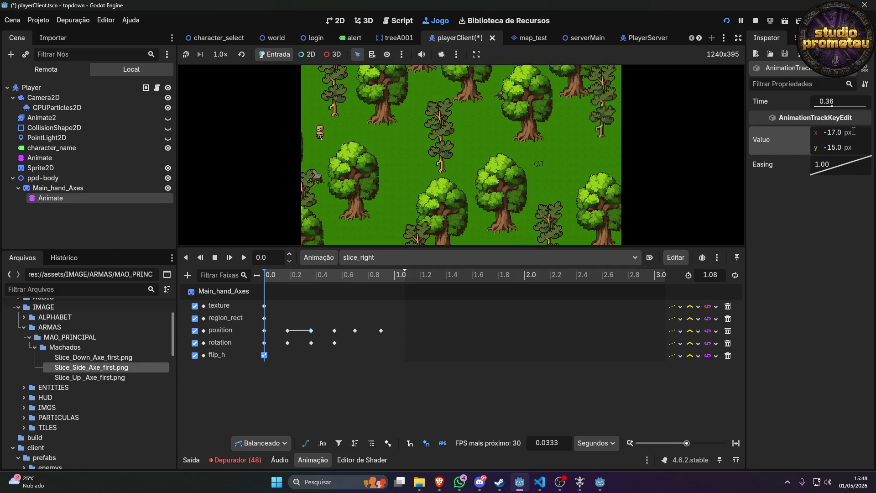
pyautogui.click(335, 332)
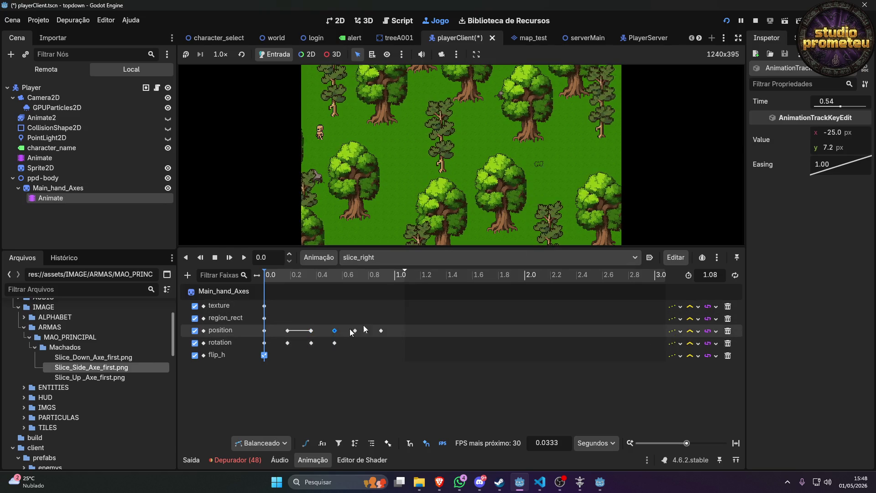
pyautogui.click(847, 132)
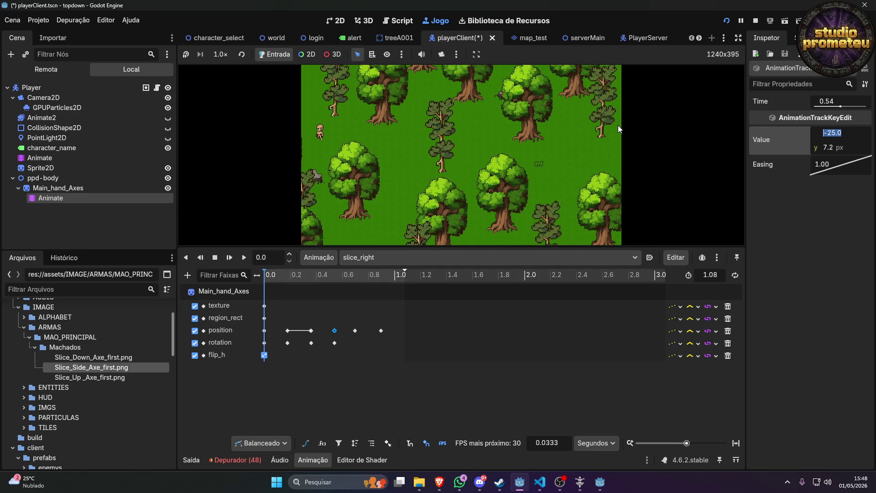
pyautogui.write('25')
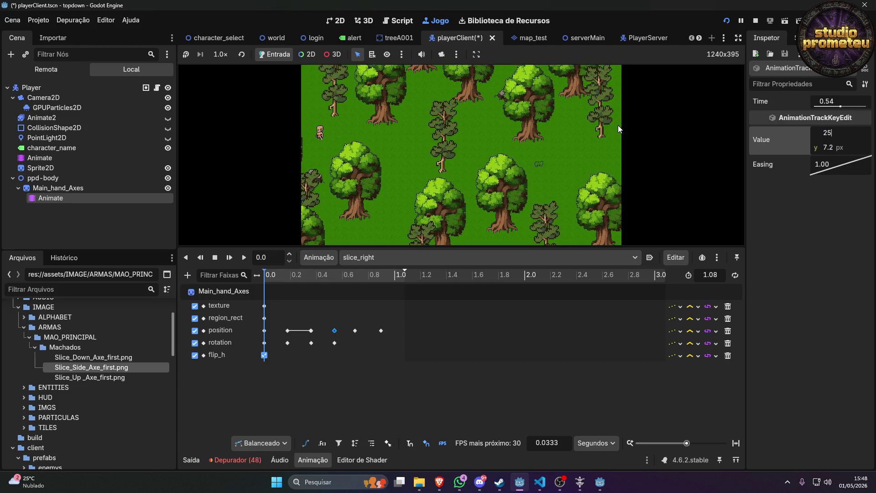
pyautogui.click(618, 125)
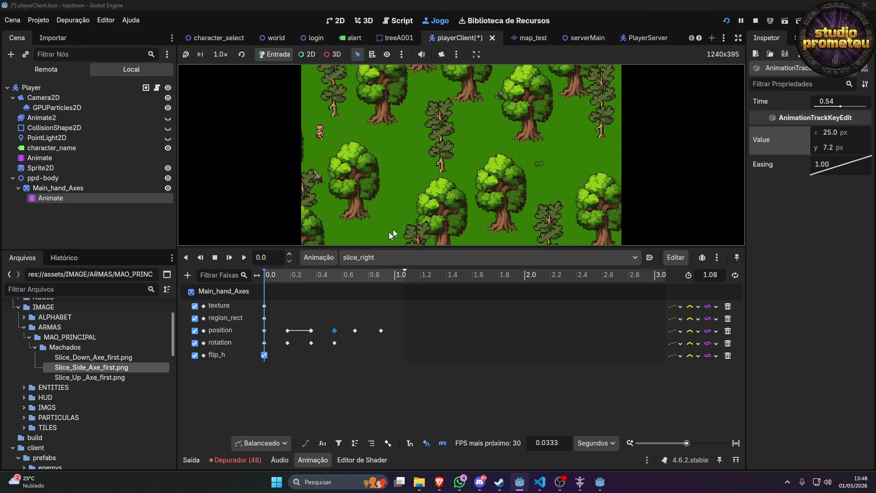
# Set the 0.7 s position key's x to 25.
pyautogui.click(355, 331)
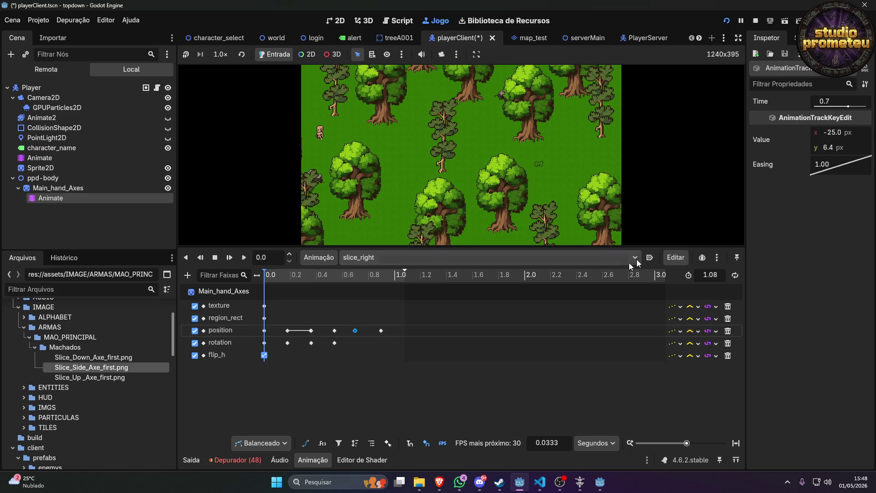
pyautogui.click(844, 133)
pyautogui.write('25')
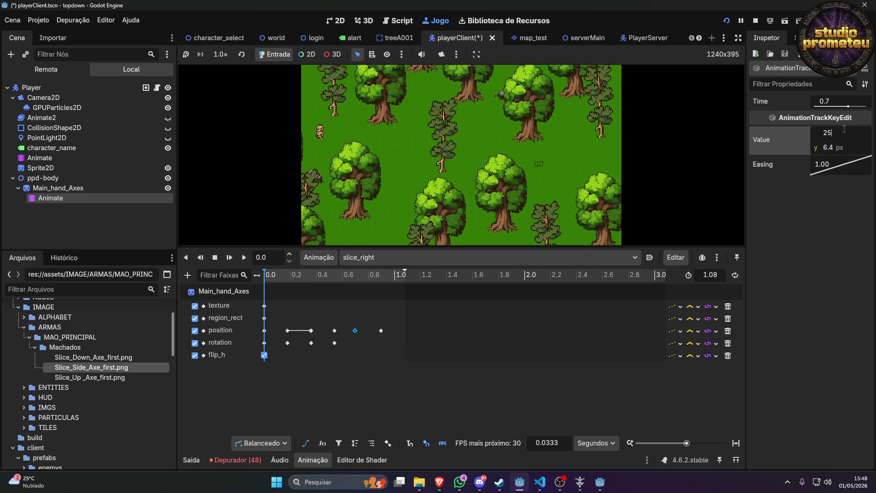
pyautogui.press('Return')
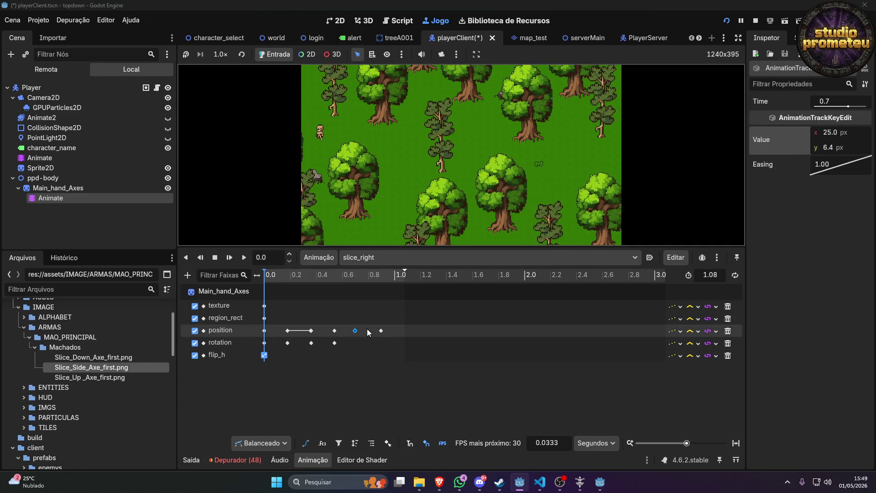
# Set the 0.9 s position key's x to 20.5 and stop the running game.
pyautogui.click(380, 331)
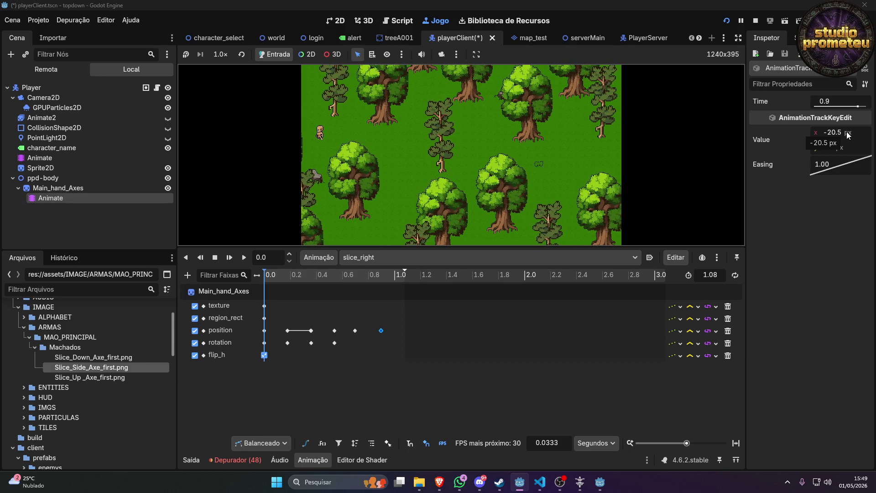
pyautogui.click(847, 132)
pyautogui.write('20')
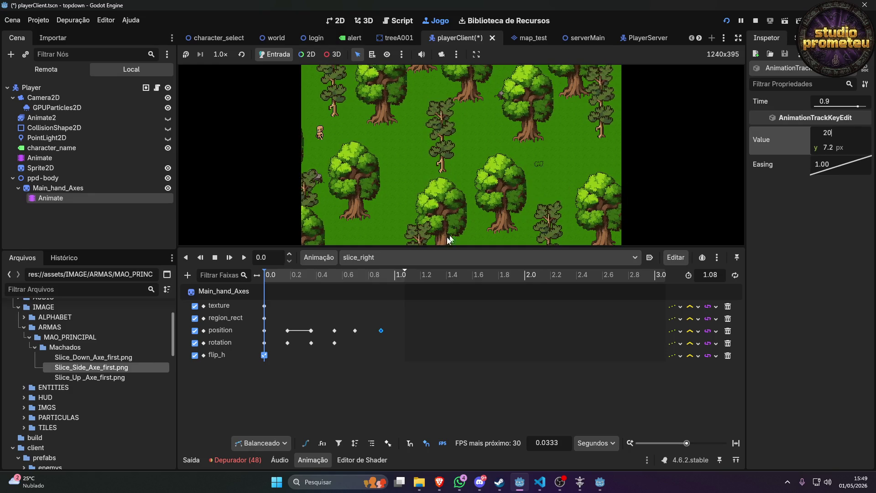
pyautogui.click(354, 333)
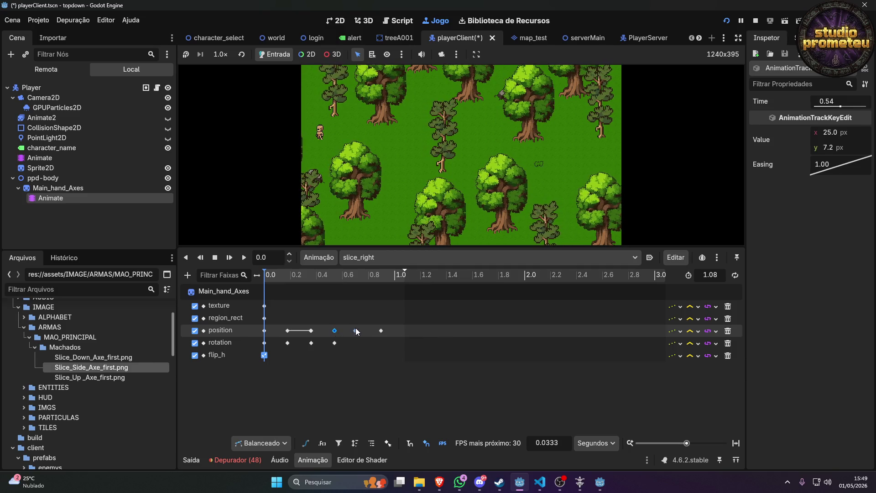
pyautogui.click(394, 330)
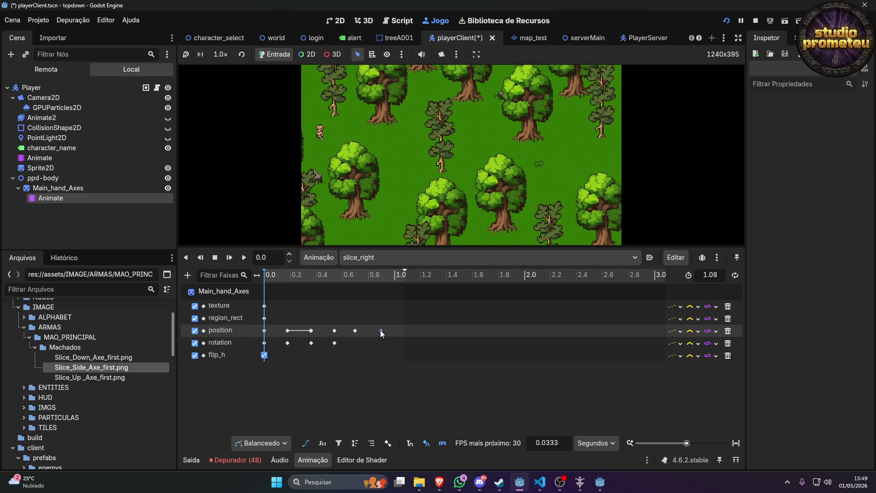
pyautogui.click(379, 330)
pyautogui.click(853, 133)
pyautogui.write('20.')
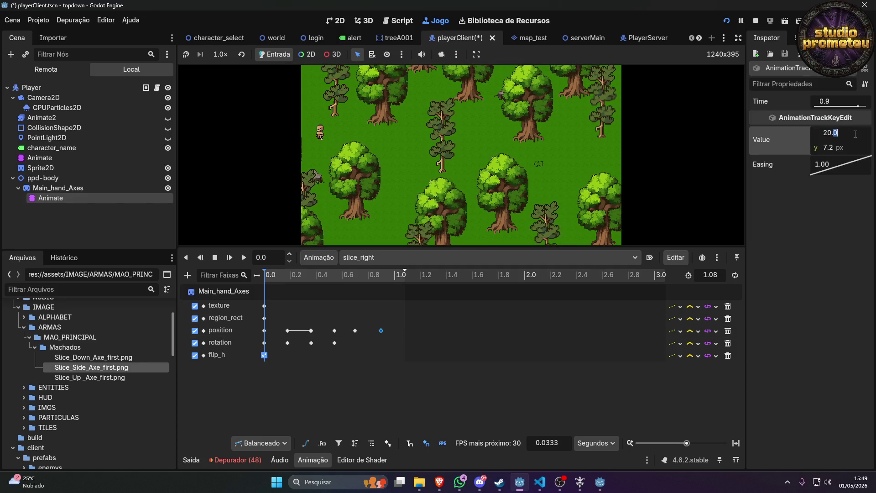
pyautogui.write('5')
pyautogui.press('Return')
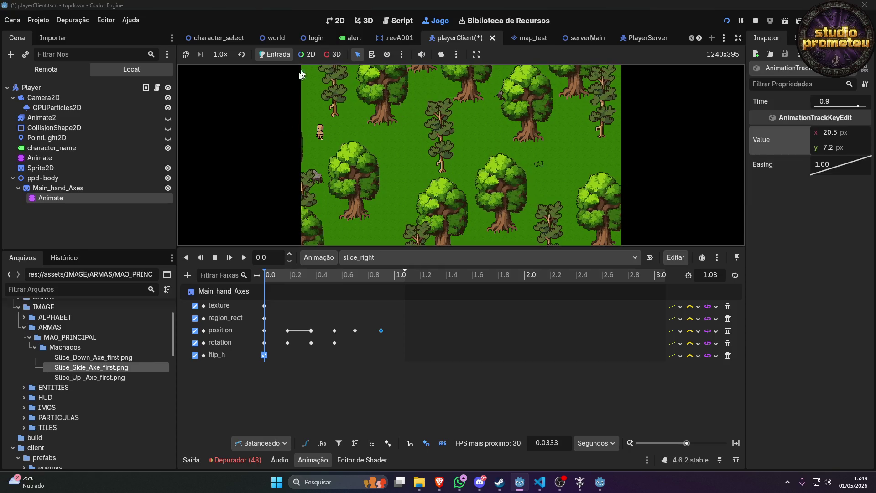
pyautogui.click(756, 21)
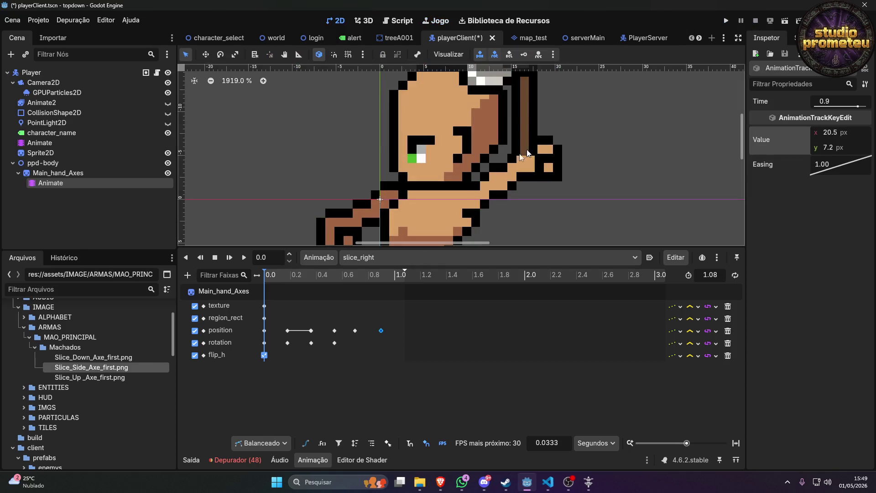
# Switch back to slice_right and replay it several times to check the swing.
pyautogui.click(365, 258)
pyautogui.click(382, 295)
pyautogui.click(383, 257)
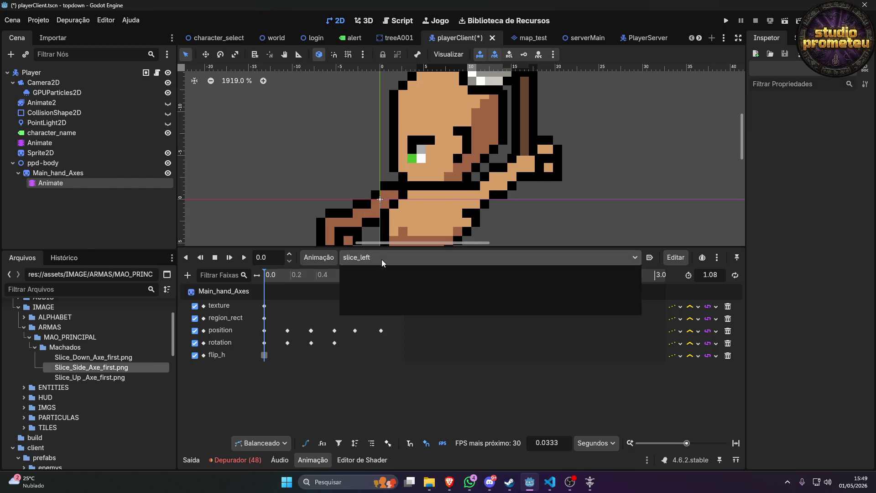
pyautogui.click(389, 310)
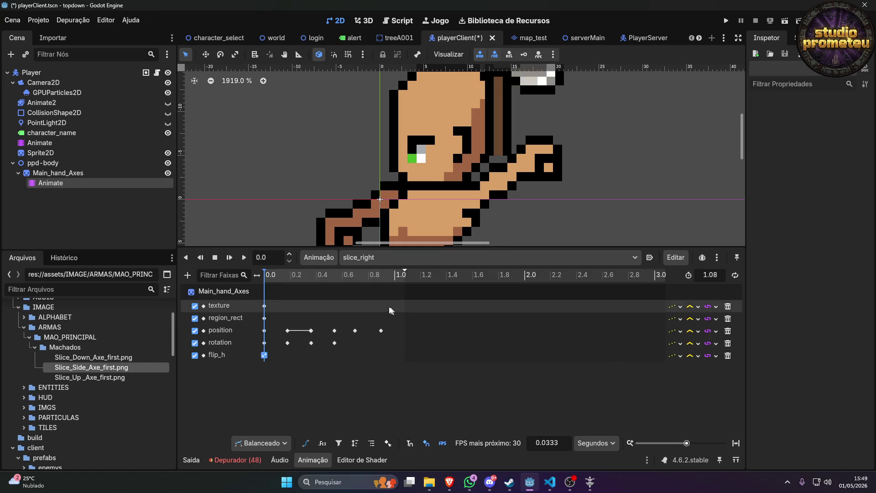
pyautogui.click(245, 257)
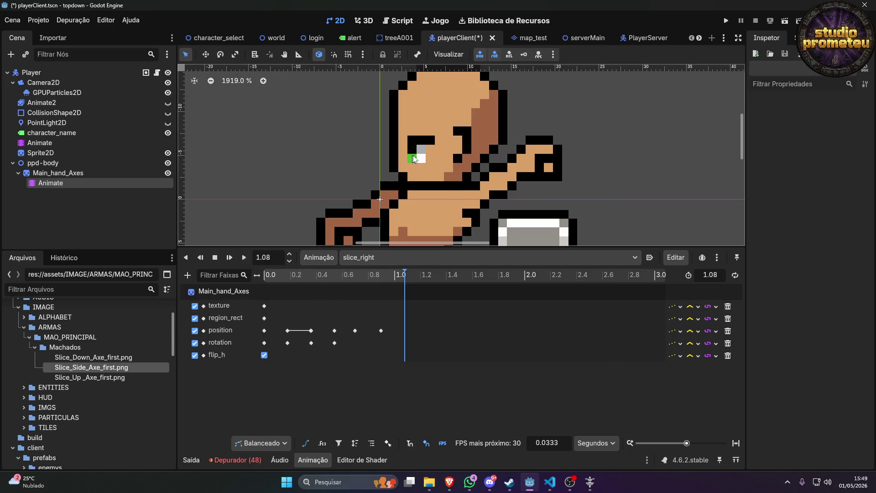
pyautogui.scroll(-2, 452, 199)
pyautogui.scroll(-7, 461, 219)
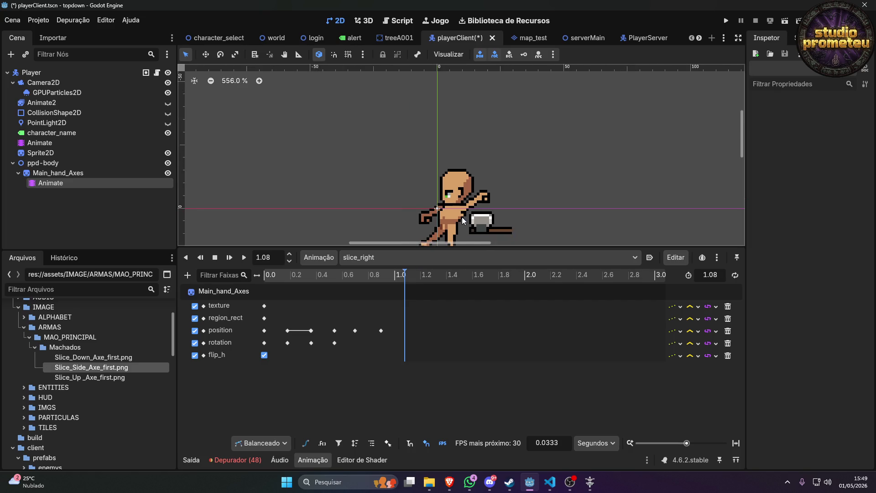
pyautogui.click(244, 259)
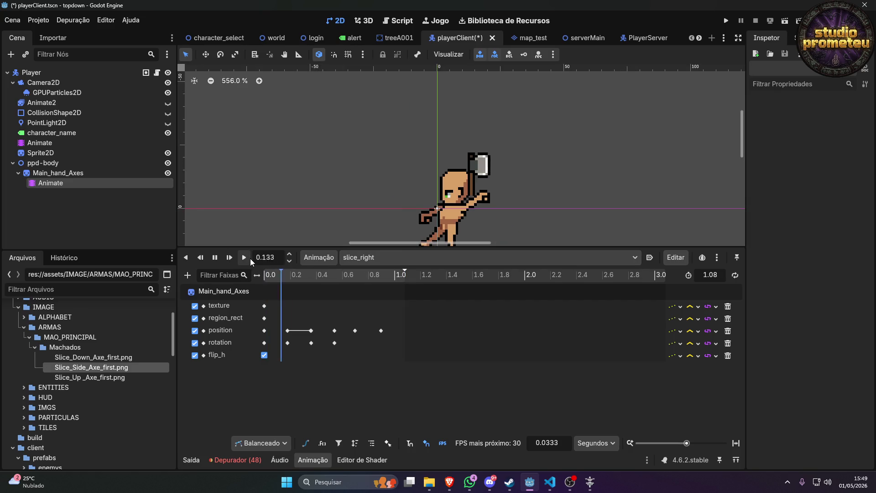
pyautogui.click(245, 257)
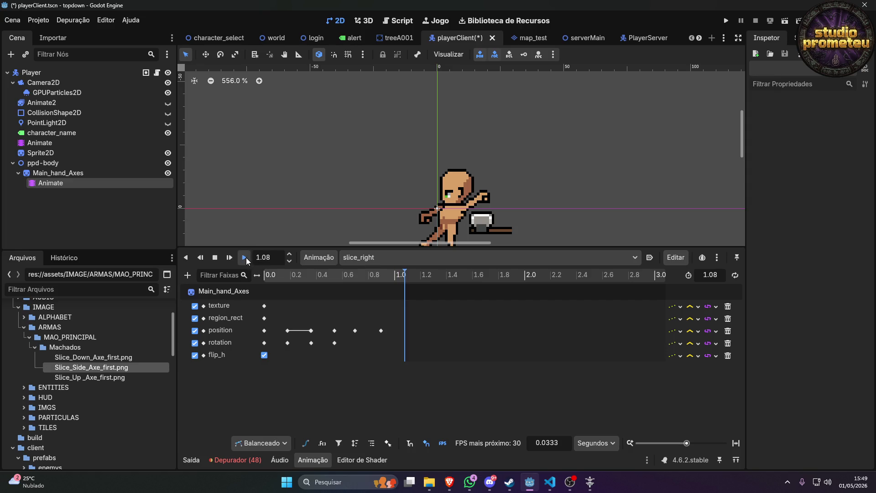
pyautogui.click(246, 258)
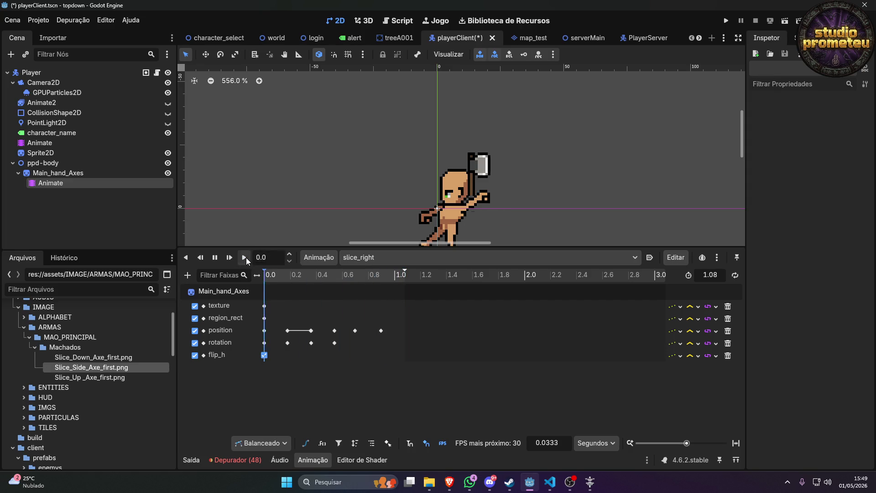
# Set slice_right's rotation keys to -3° at 0.18 s and -8° at 0.36 s.
pyautogui.click(288, 343)
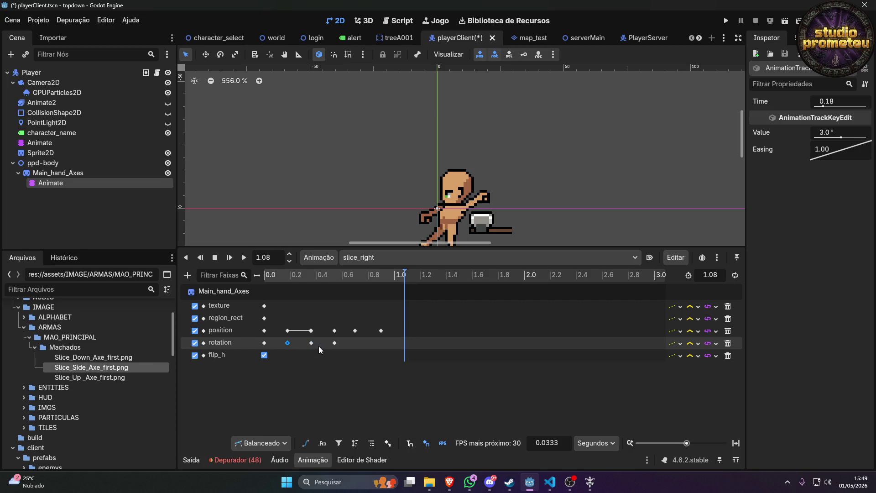
pyautogui.click(826, 132)
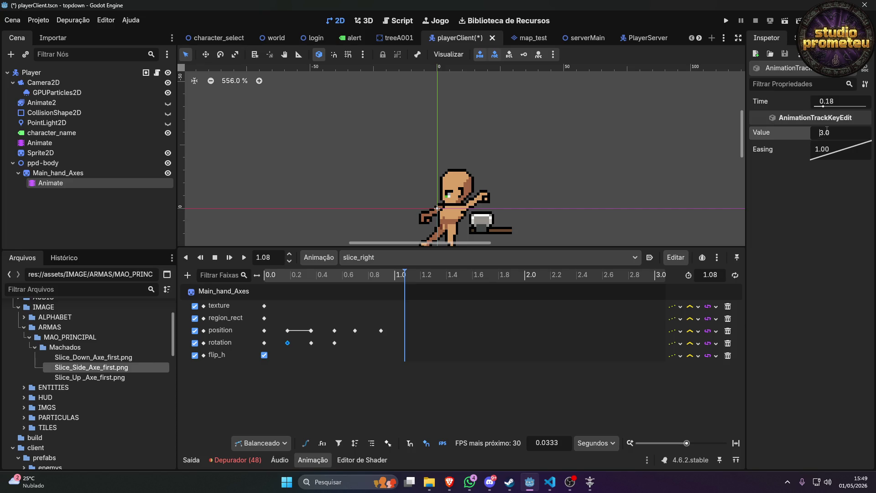
pyautogui.press('Return')
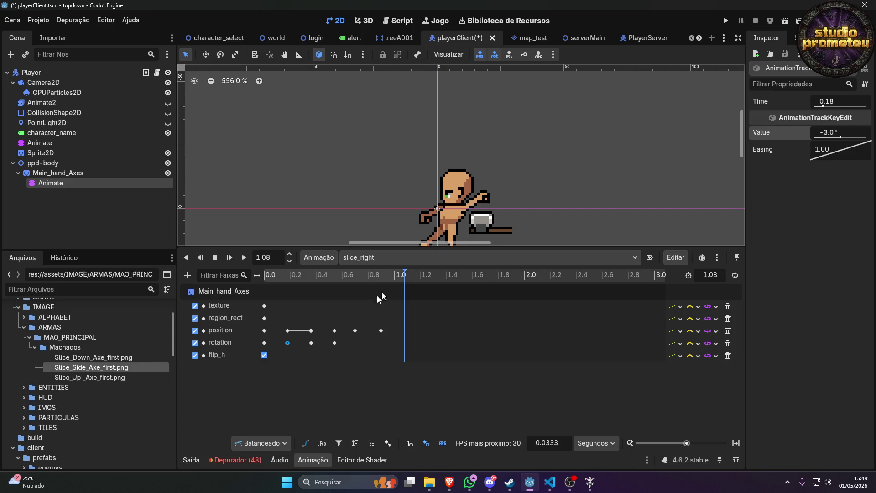
pyautogui.click(312, 342)
pyautogui.click(838, 131)
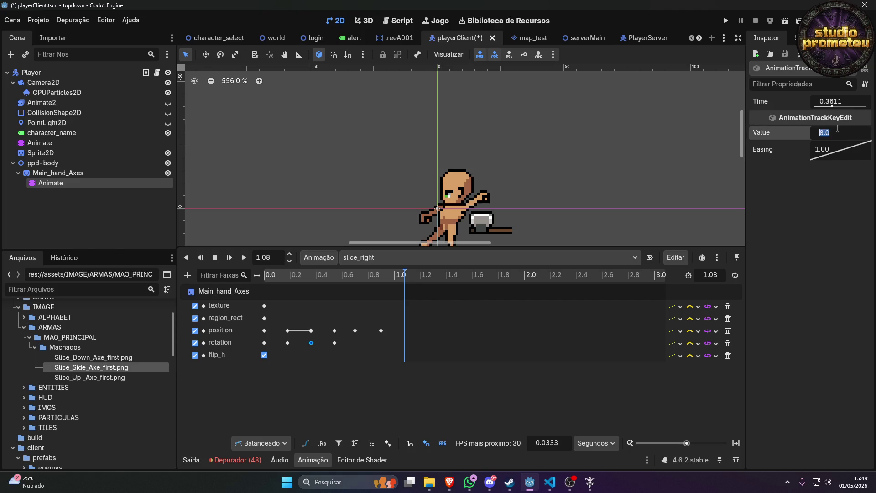
pyautogui.write('-8.0')
pyautogui.press('Return')
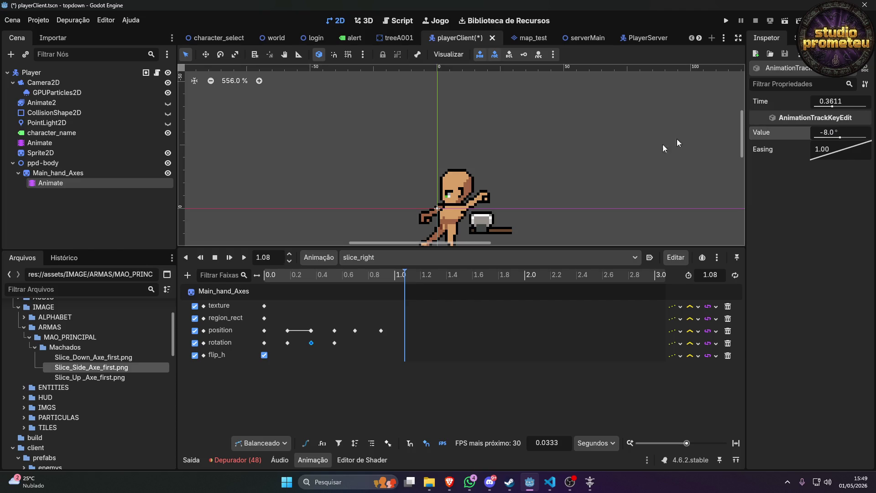
# Change the 0.54 s rotation key to 90°, preview slice_right, and run the game.
pyautogui.click(335, 343)
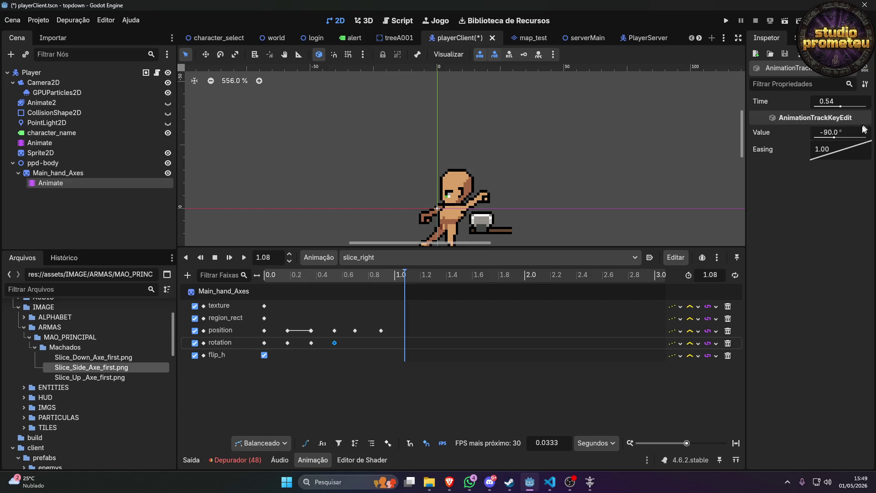
pyautogui.click(842, 133)
pyautogui.write('90')
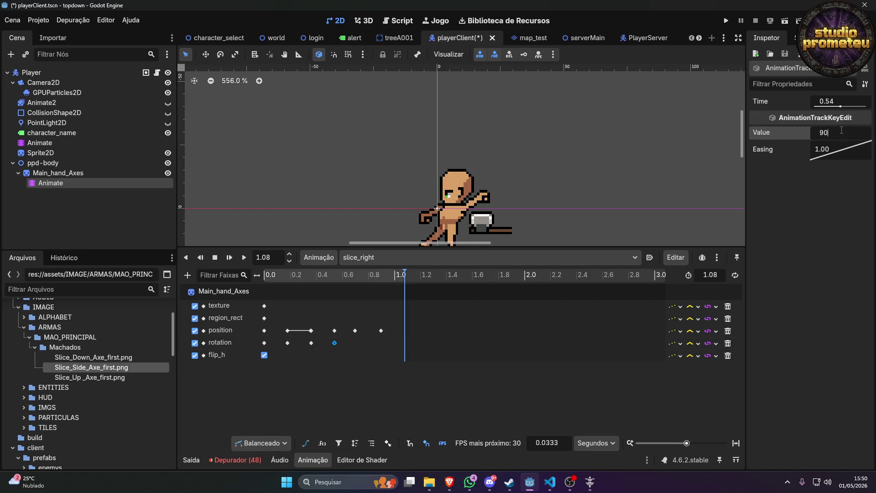
pyautogui.press('Return')
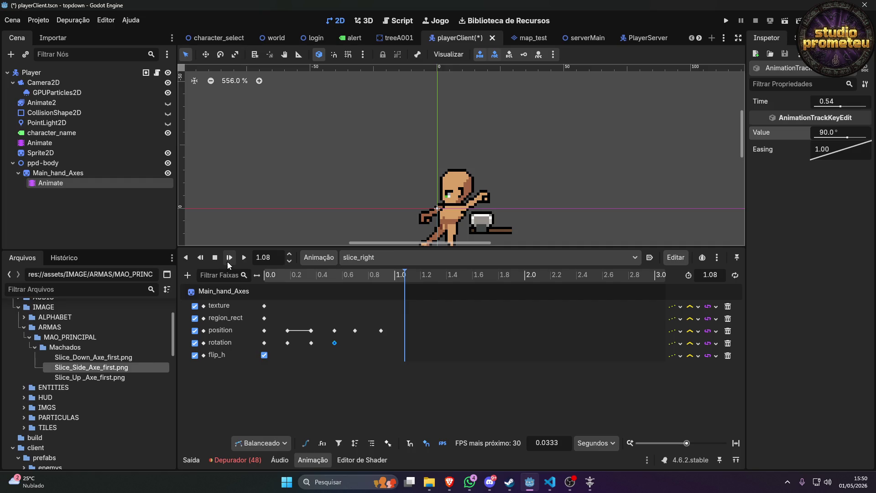
pyautogui.click(242, 261)
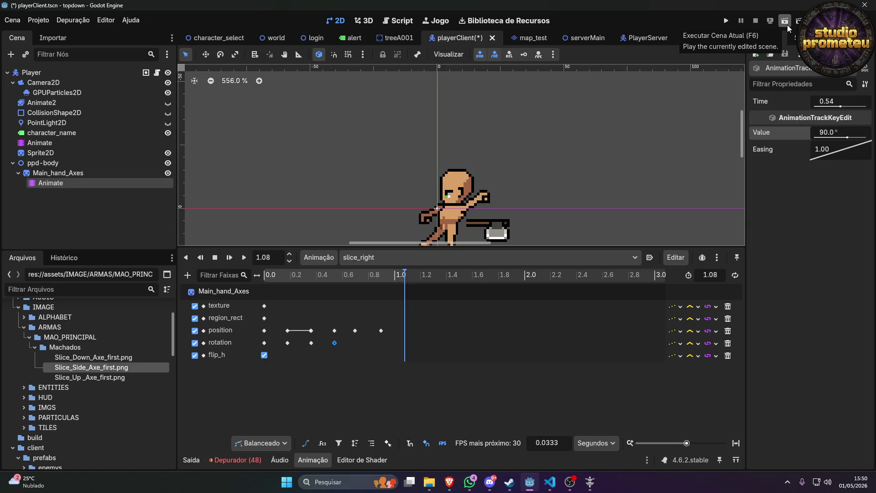
pyautogui.click(726, 21)
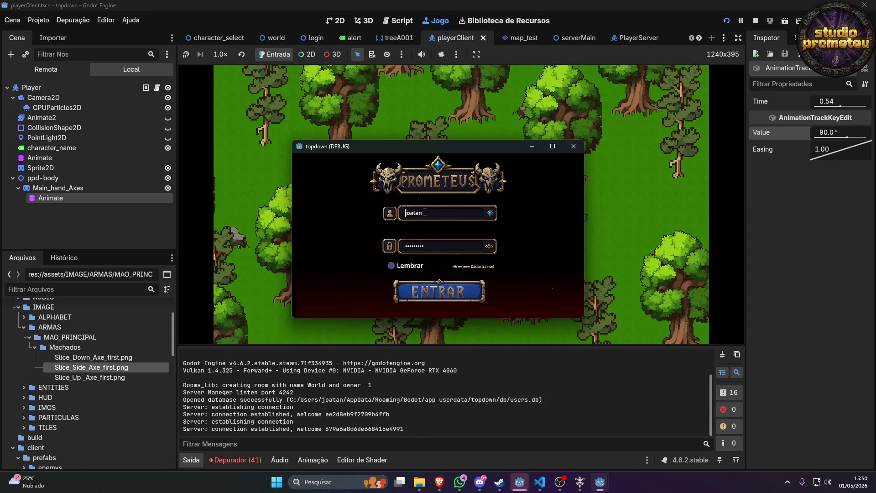
# Enter the username, log in and enter the game world with the character.
pyautogui.write('joatan')
pyautogui.doubleClick(425, 212)
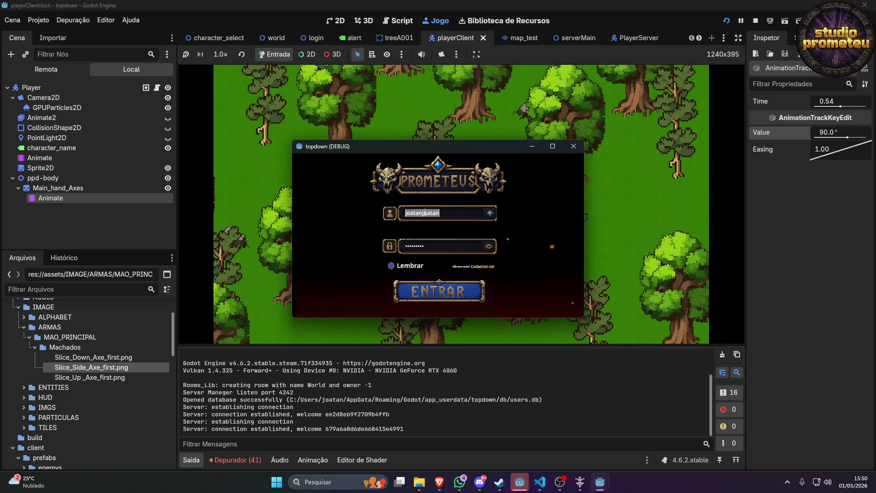
pyautogui.write('joatan')
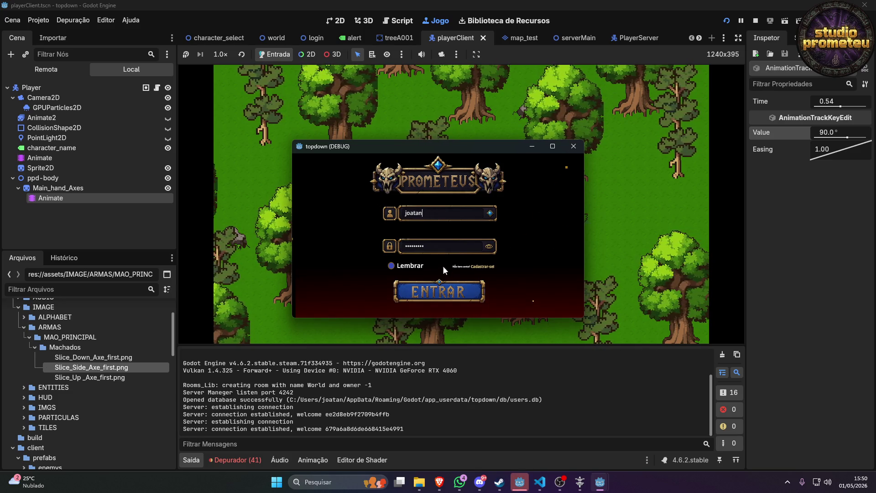
pyautogui.click(443, 291)
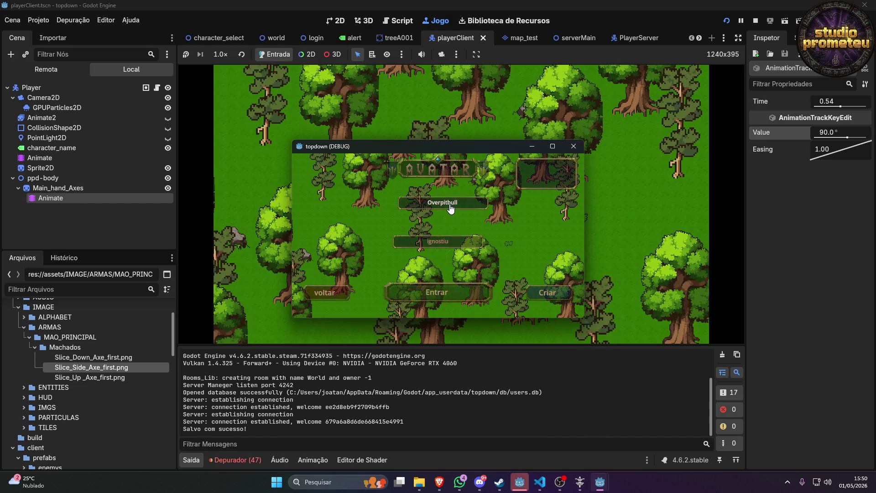
pyautogui.click(436, 301)
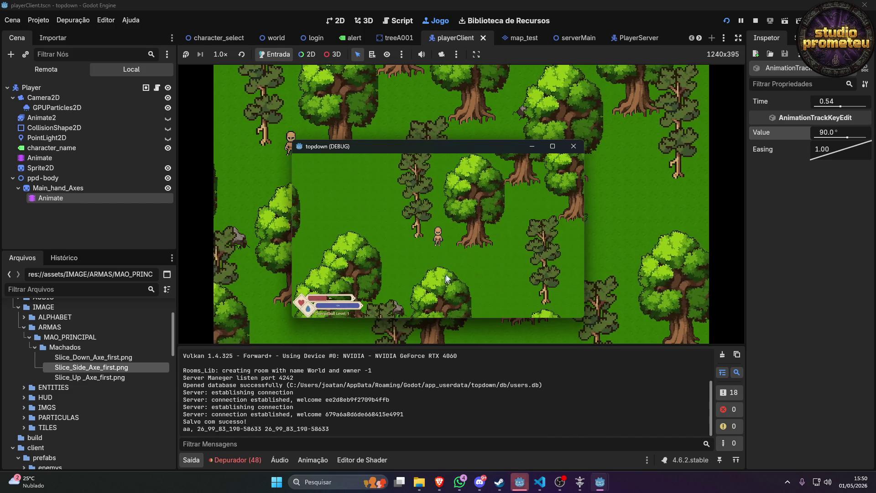
# Swing the axe and move the character to test it, then close and stop the game.
pyautogui.click(465, 259)
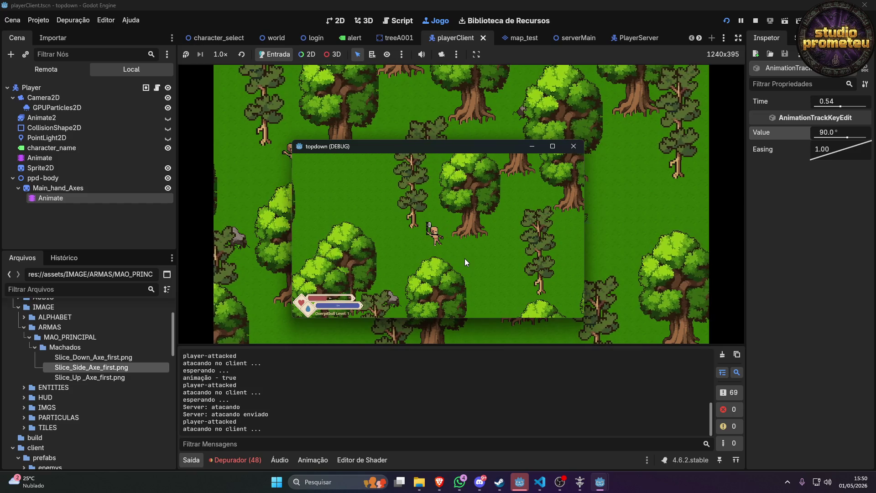
pyautogui.press('a')
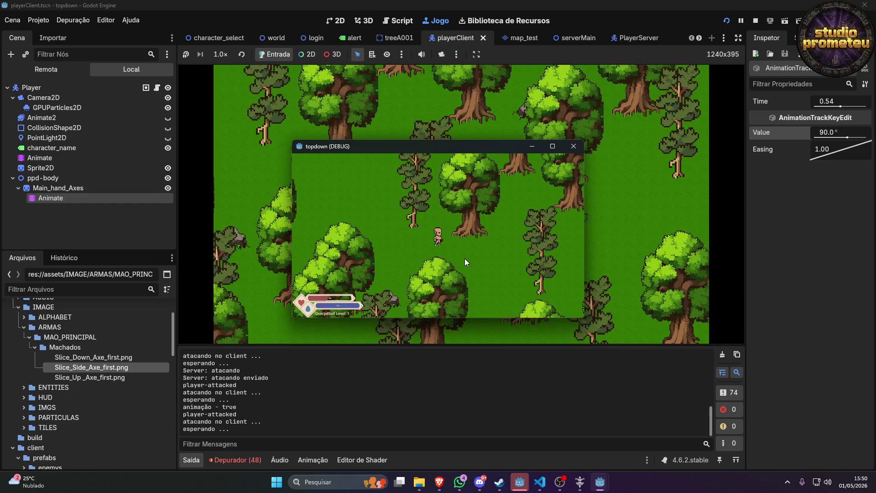
pyautogui.click(574, 146)
pyautogui.click(756, 20)
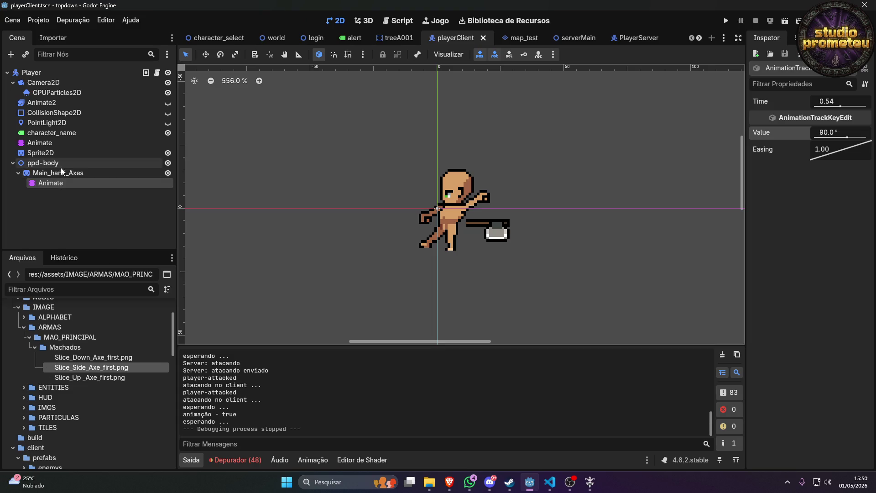
# Select the Animate player and inspect slice_right's first rotation and position keys.
pyautogui.click(61, 167)
pyautogui.click(62, 172)
pyautogui.click(62, 182)
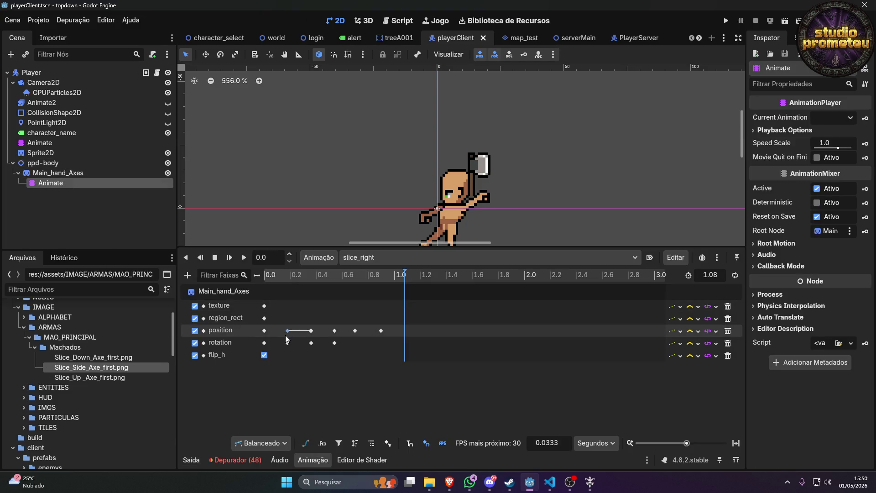
pyautogui.click(265, 343)
pyautogui.moveTo(267, 343)
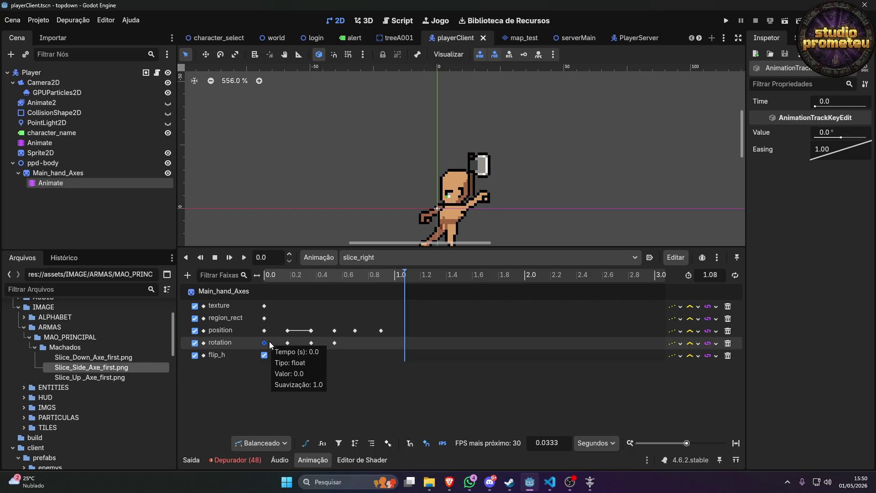
pyautogui.click(264, 330)
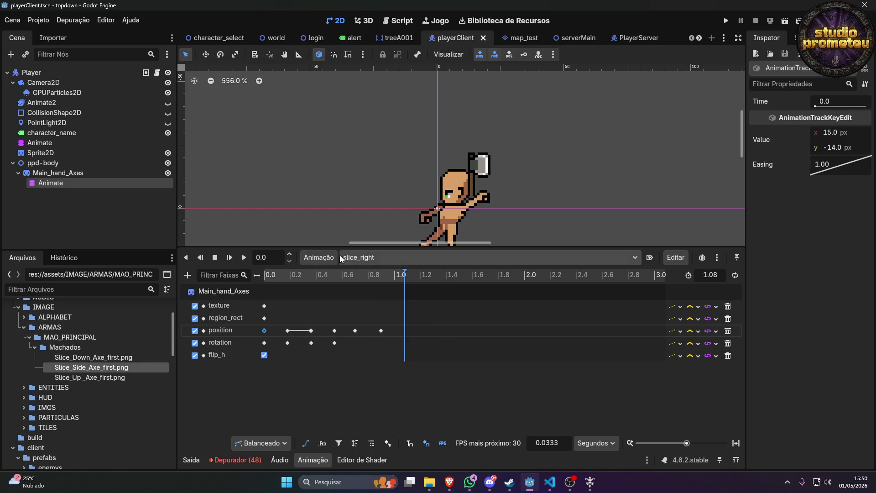
# Switch to the slice_left animation and review its position keys at 0.0, 0.18, 0.36 and 0.54 s.
pyautogui.click(323, 257)
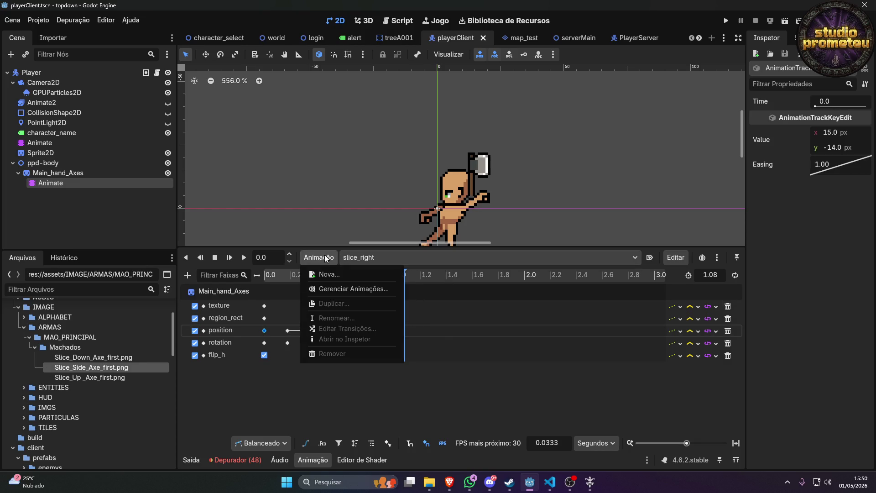
pyautogui.click(371, 263)
pyautogui.click(369, 262)
pyautogui.click(372, 294)
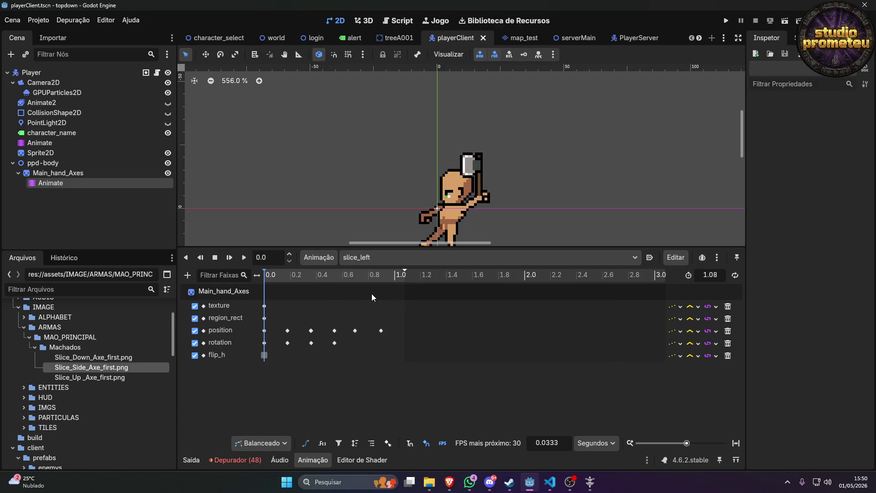
pyautogui.click(264, 330)
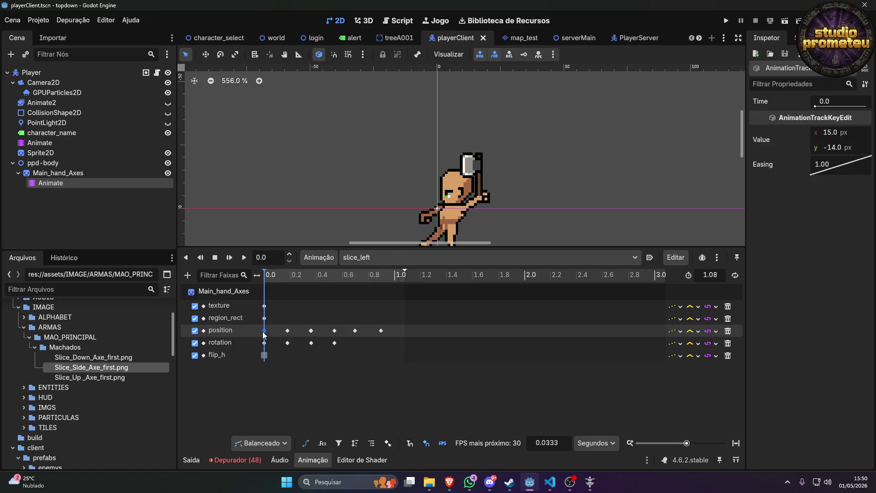
pyautogui.click(287, 330)
pyautogui.click(312, 330)
pyautogui.click(334, 332)
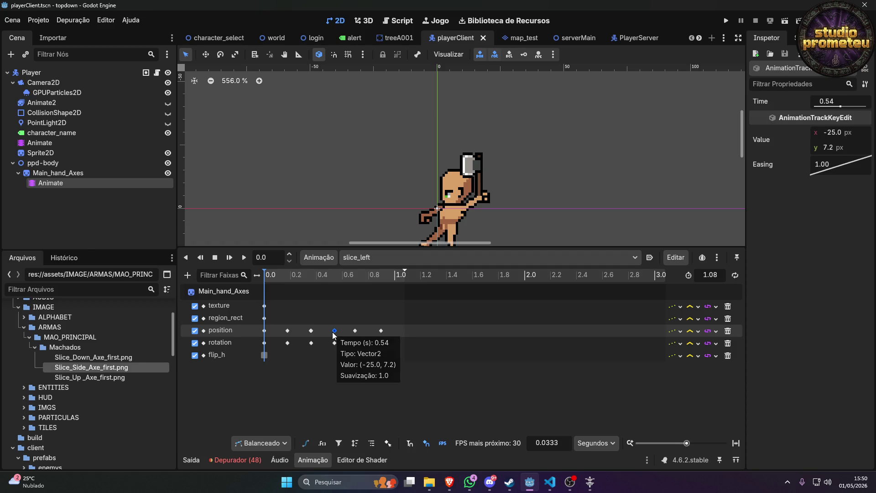
pyautogui.moveTo(266, 331)
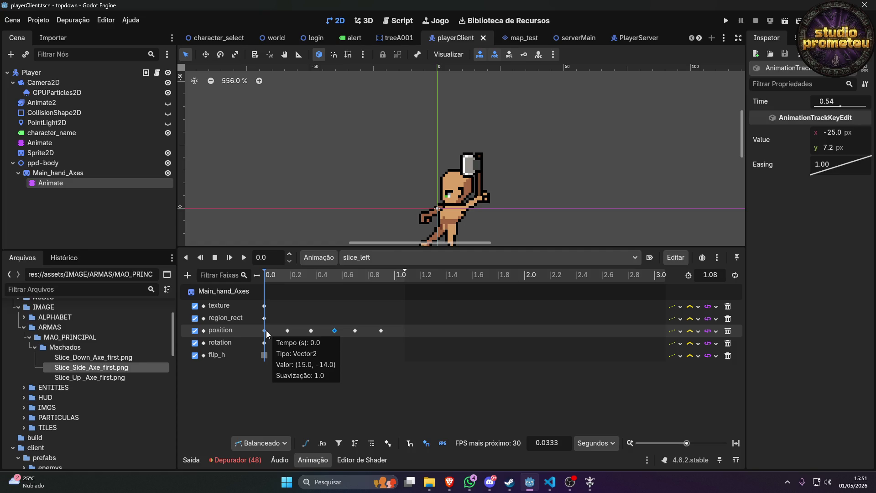
pyautogui.click(267, 331)
pyautogui.click(285, 331)
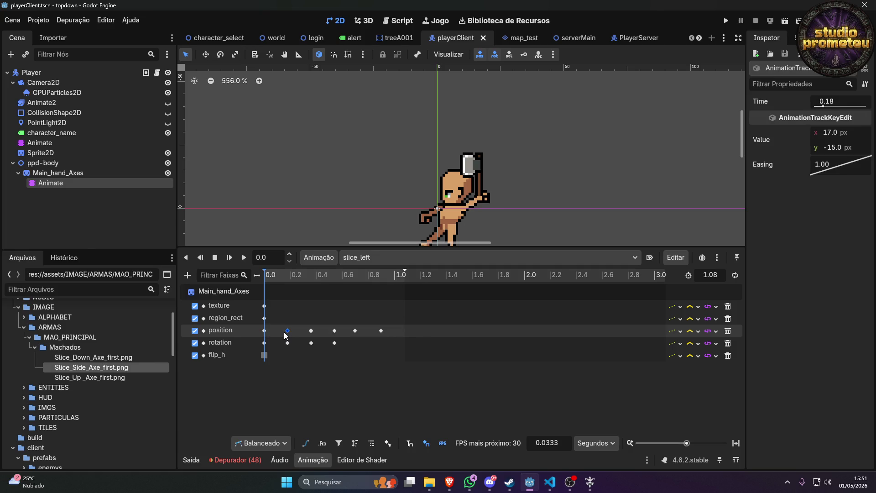
pyautogui.click(334, 331)
pyautogui.click(311, 332)
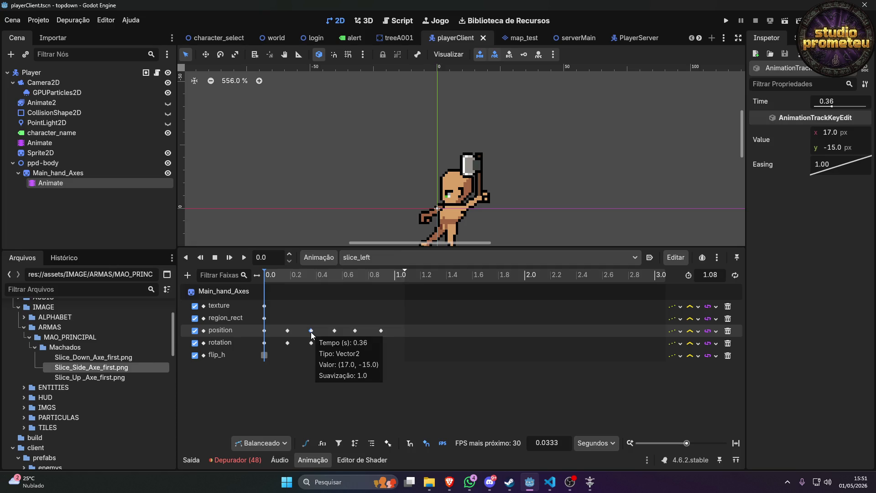
# Drag a new position key just after the 0.36 s key and clear its time value.
pyautogui.moveTo(311, 331); pyautogui.dragTo(318, 334)
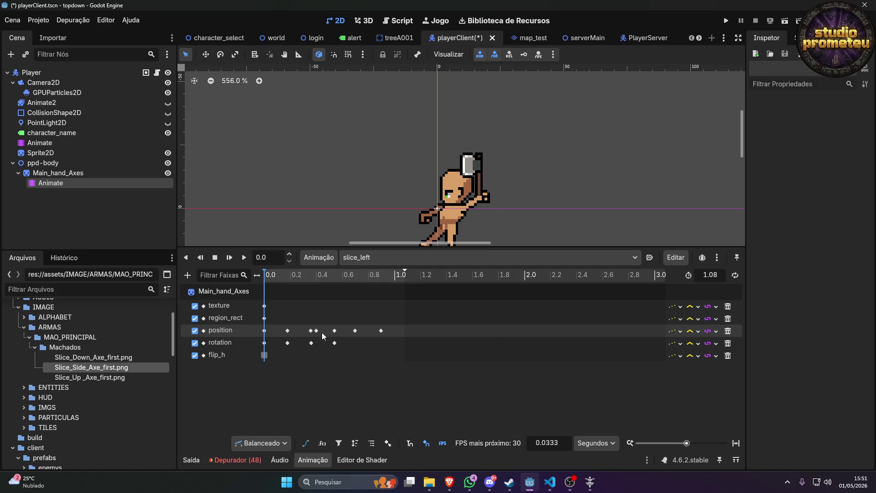
pyautogui.click(318, 333)
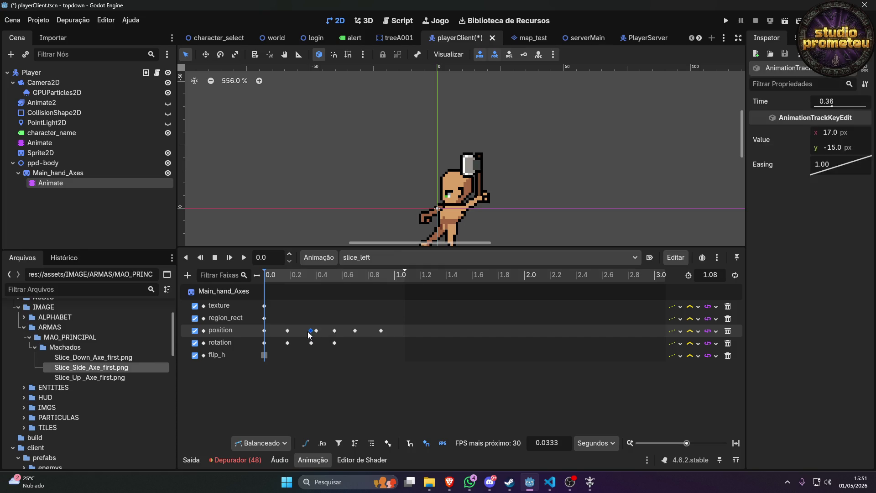
pyautogui.click(838, 102)
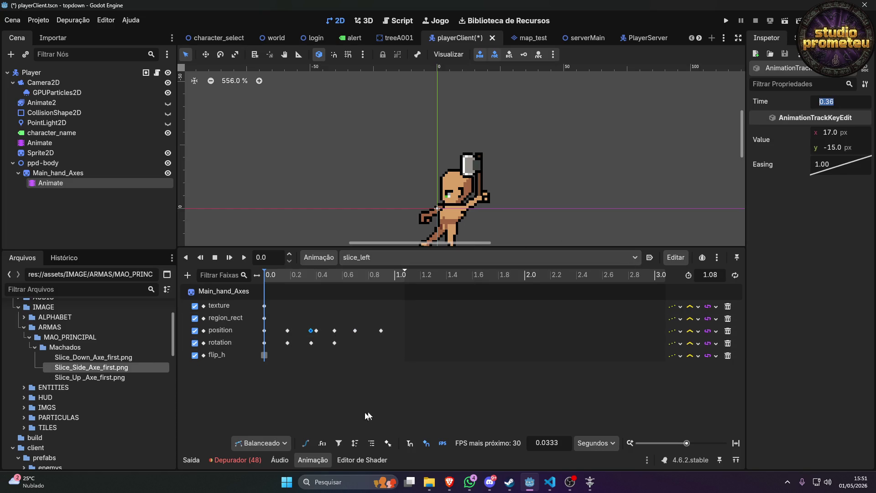
pyautogui.press('BackSpace')
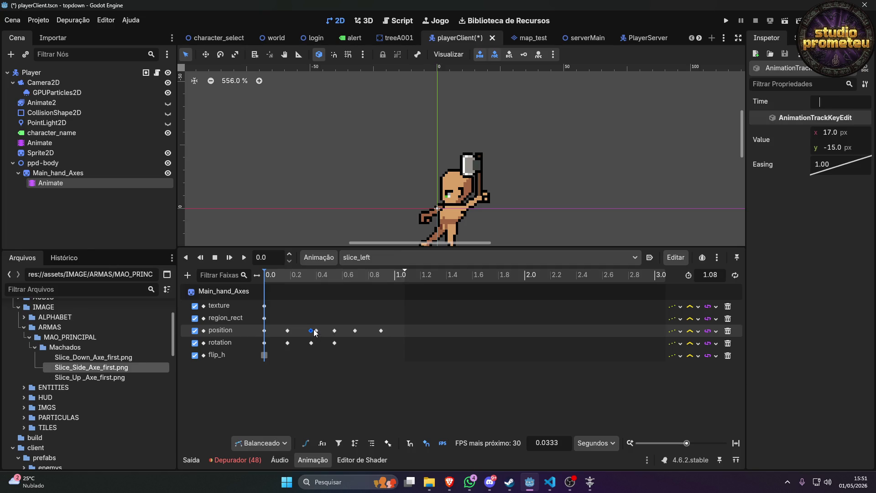
pyautogui.rightClick(314, 332)
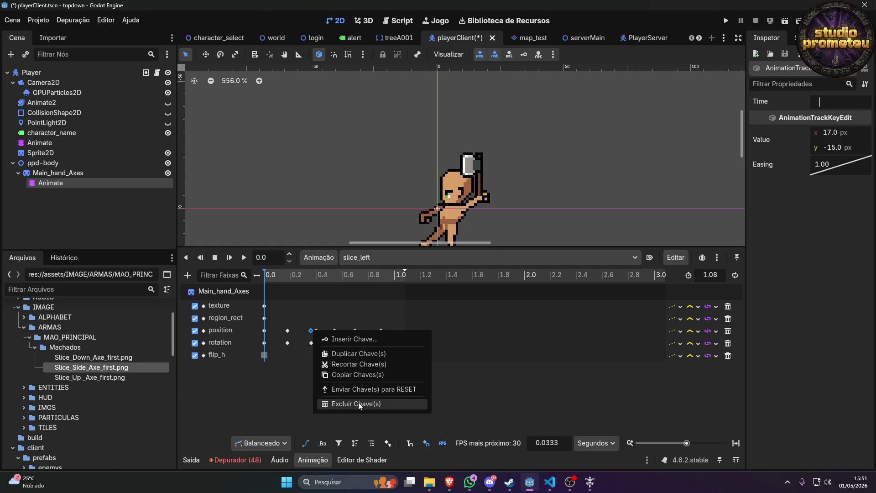
# Delete the old 0.36 s position key and move the remaining key to 0.36 s.
pyautogui.click(358, 403)
pyautogui.click(316, 330)
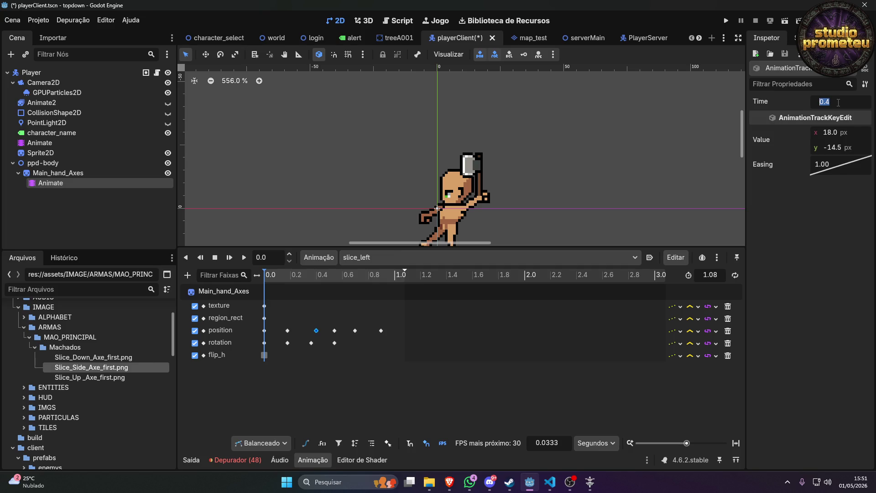
pyautogui.write('0.36')
pyautogui.press('Return')
# Scrub slice_left to preview the swing and compare the 0.18 s and 0.36 s position keys.
pyautogui.moveTo(266, 280)
pyautogui.mouseDown()
pyautogui.moveTo(376, 286)
pyautogui.moveTo(266, 281)
pyautogui.moveTo(359, 285)
pyautogui.moveTo(299, 287)
pyautogui.moveTo(307, 288)
pyautogui.mouseUp()
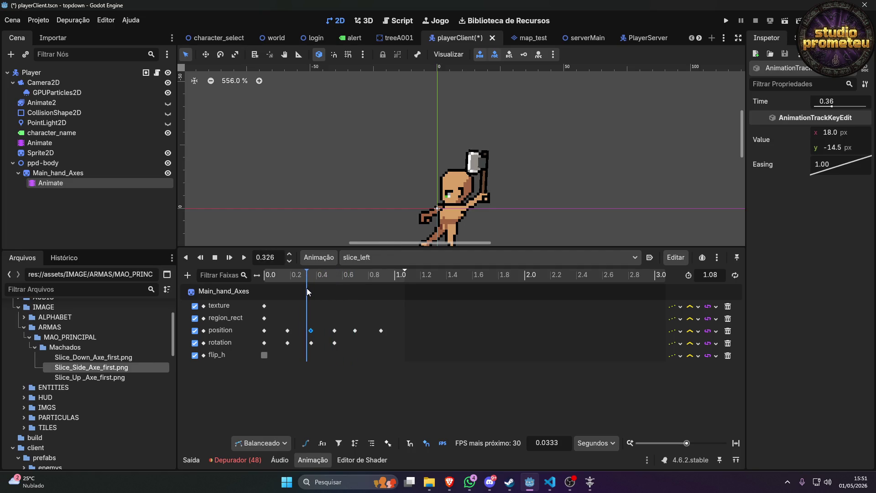
pyautogui.click(288, 330)
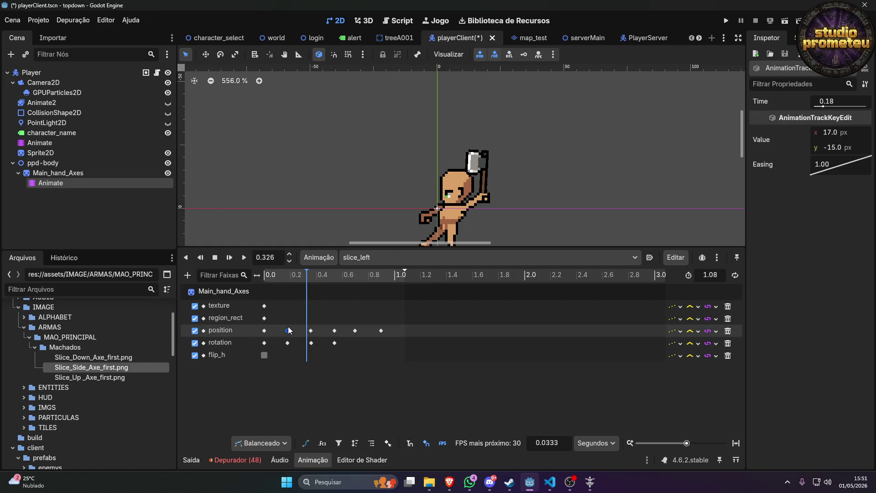
pyautogui.click(311, 330)
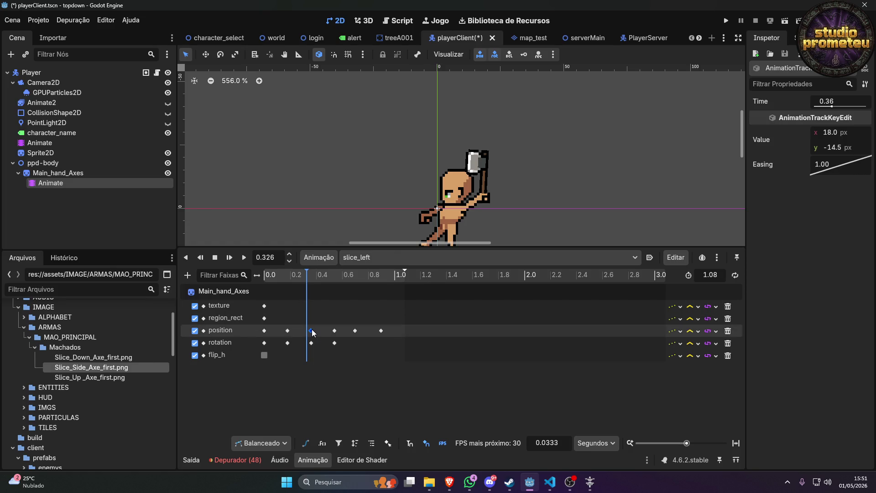
pyautogui.click(286, 330)
pyautogui.click(312, 331)
pyautogui.click(364, 258)
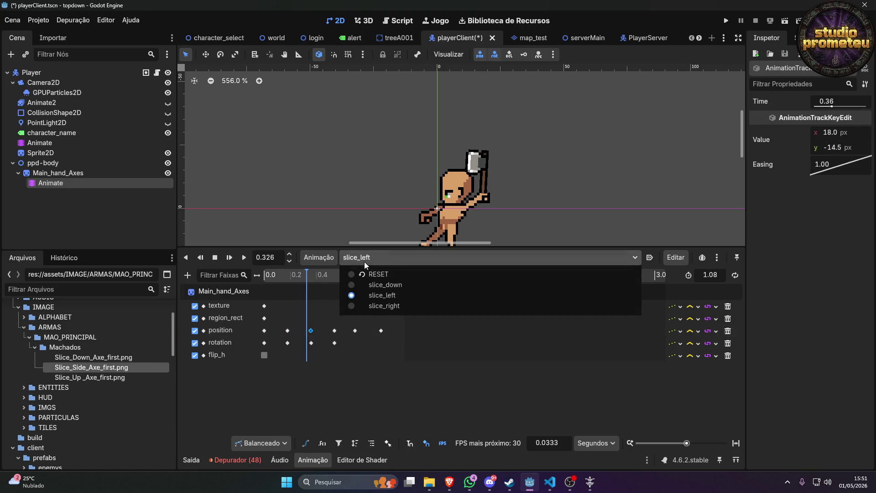
# In slice_right, move the 0.18 s position key to 0.2 s and make the 0.36 s key's x negative.
pyautogui.click(378, 306)
pyautogui.click(264, 331)
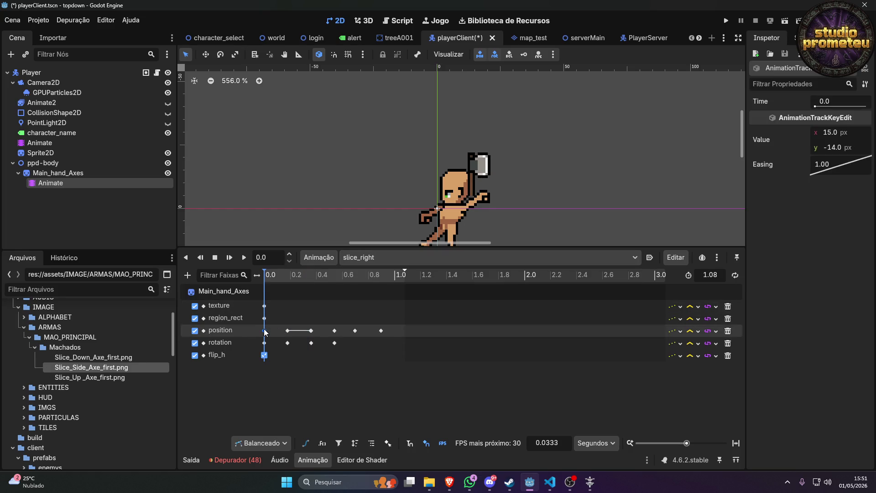
pyautogui.moveTo(288, 330); pyautogui.dragTo(290, 331)
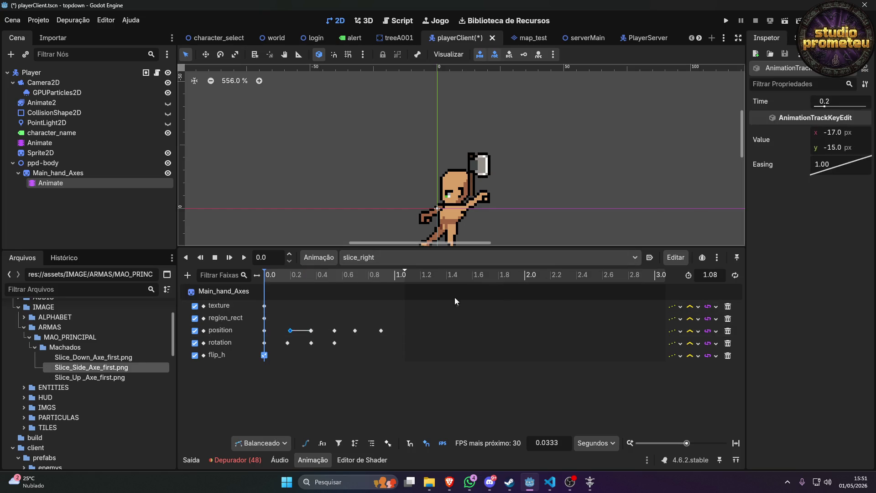
pyautogui.click(312, 331)
pyautogui.click(837, 137)
pyautogui.press('Home')
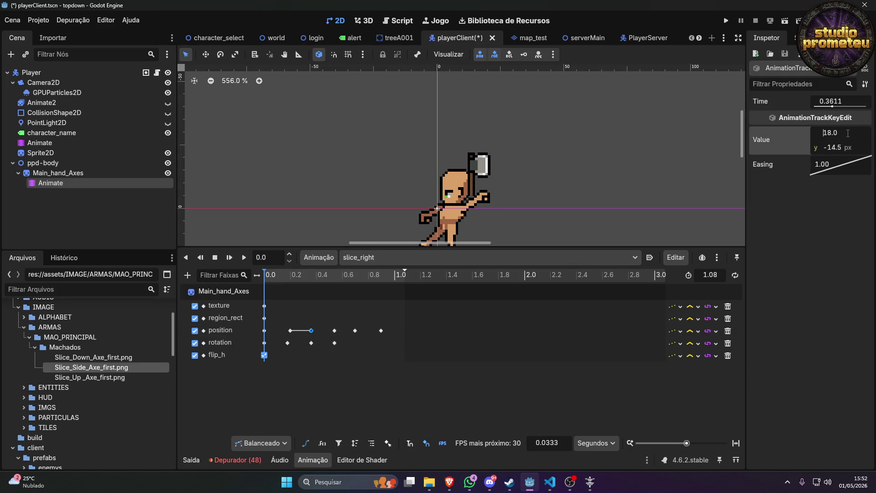
pyautogui.write('-')
# Move the 0.4 s position key onto 0.36 s.
pyautogui.click(290, 332)
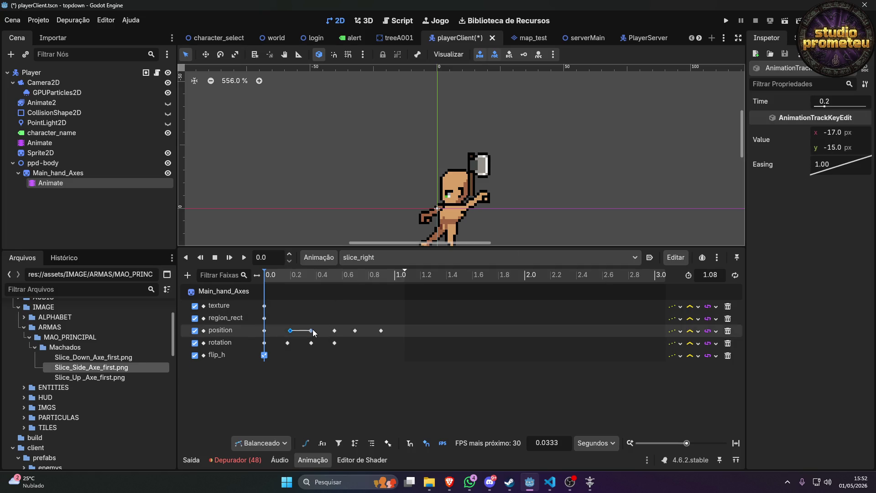
pyautogui.click(311, 331)
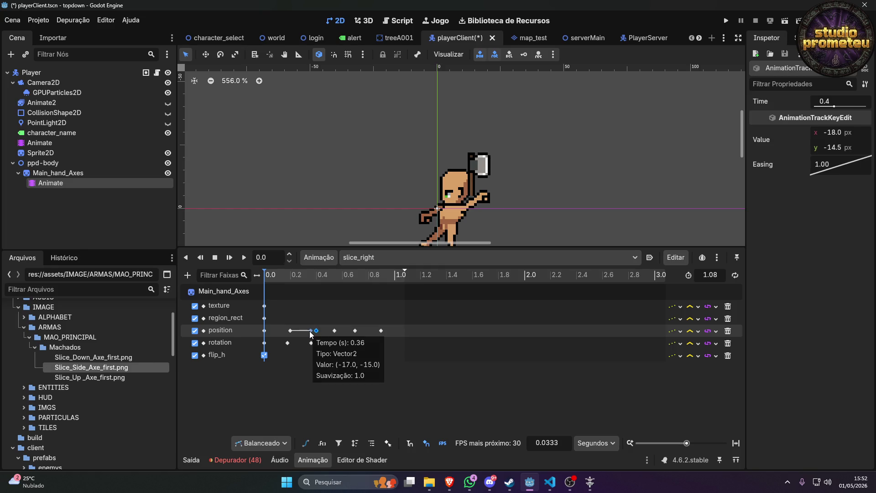
pyautogui.click(312, 331)
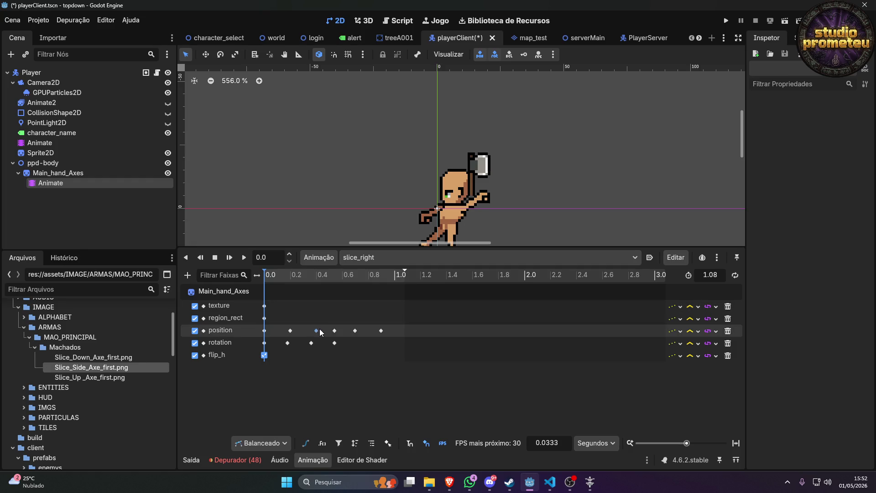
pyautogui.moveTo(318, 331); pyautogui.dragTo(314, 331)
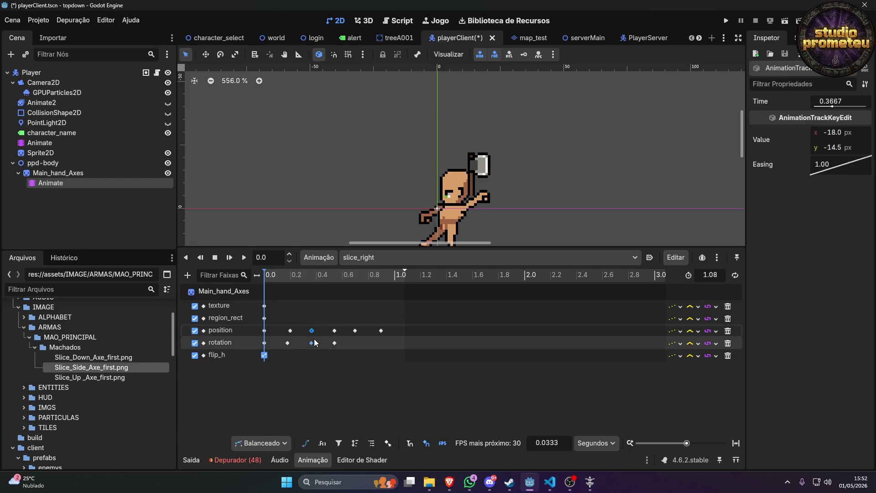
# Check the rotation keys at 0.18 and 0.36 s against the position keys, then save and run the game.
pyautogui.moveTo(310, 342)
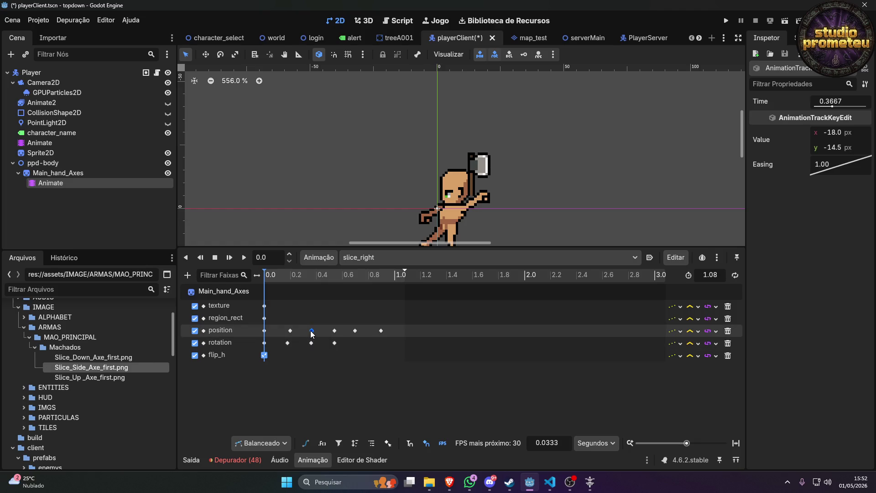
pyautogui.click(287, 343)
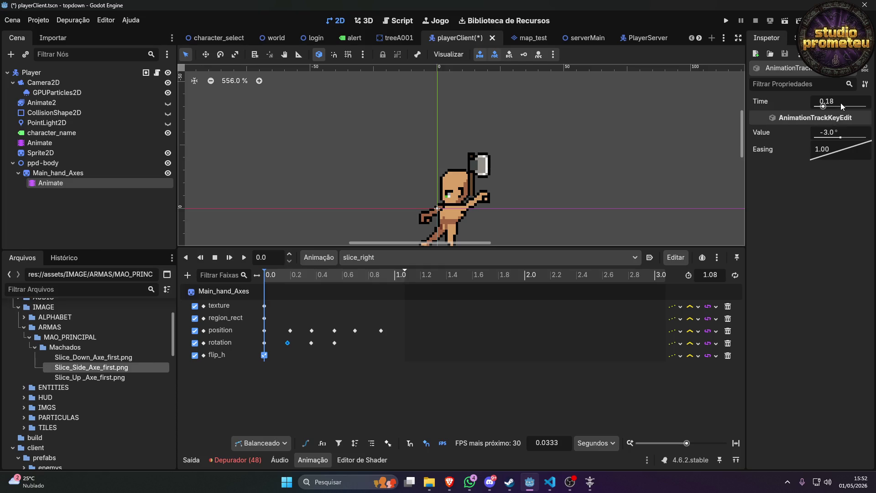
pyautogui.click(290, 330)
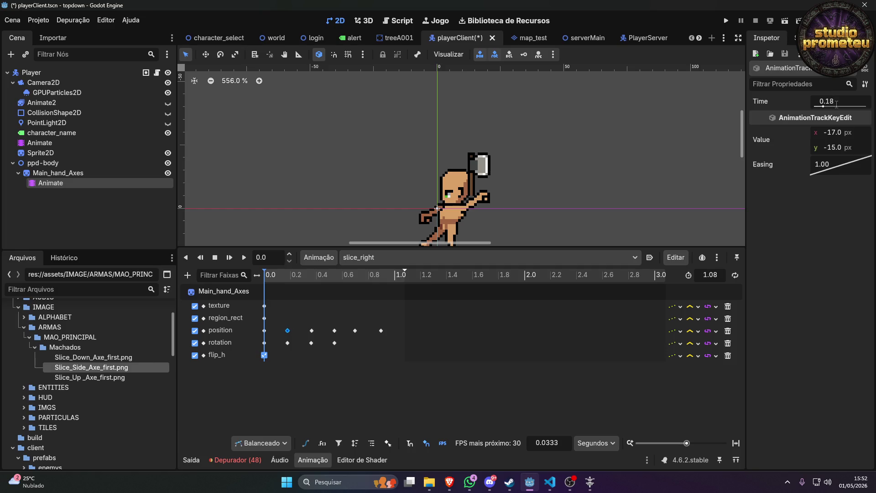
pyautogui.click(311, 343)
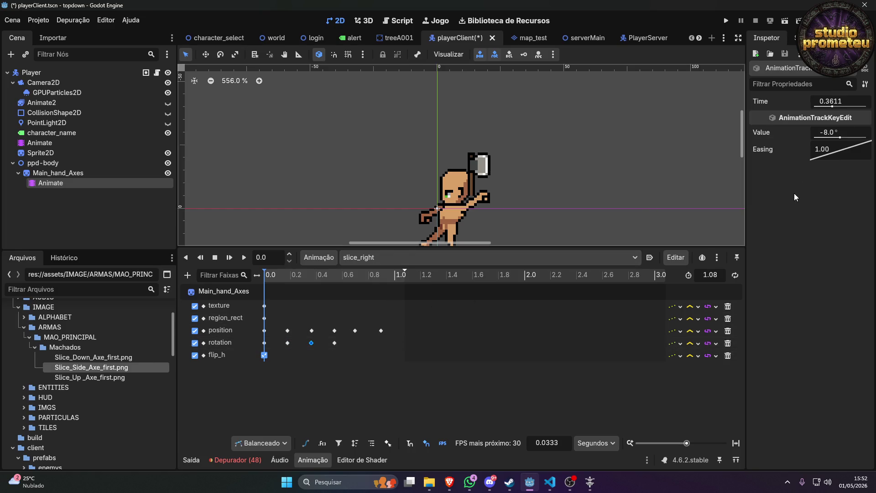
pyautogui.click(847, 102)
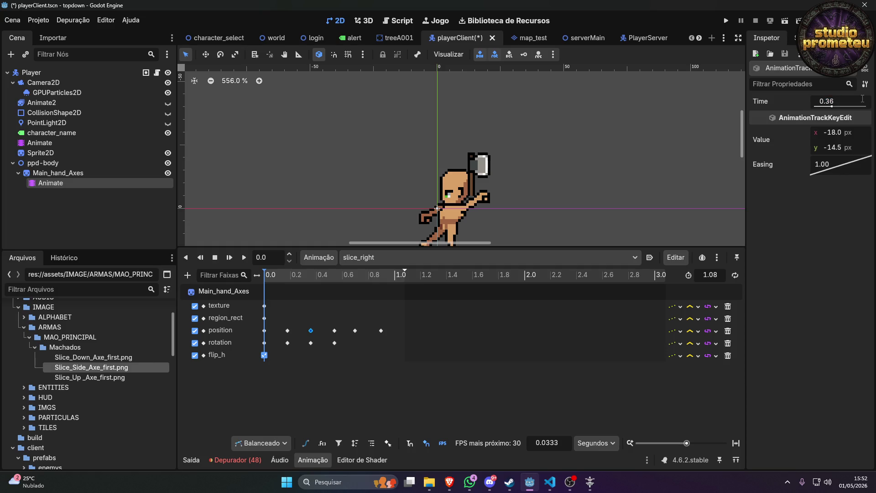
pyautogui.click(724, 23)
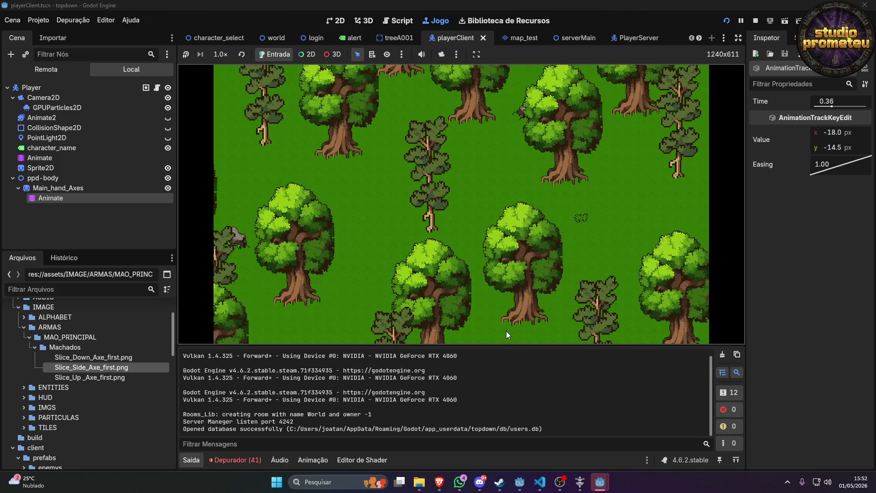
# Bring the game window forward, log in and enter the world with the chosen character.
pyautogui.moveTo(594, 485)
pyautogui.click(557, 432)
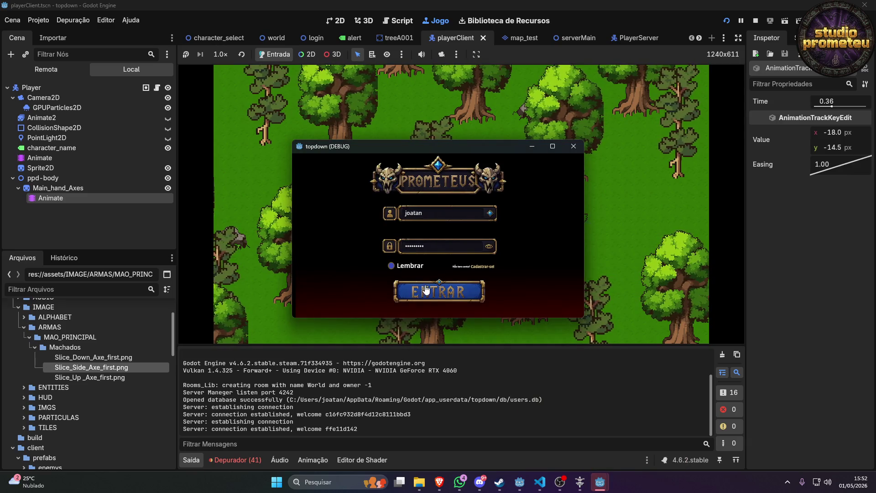
pyautogui.click(426, 289)
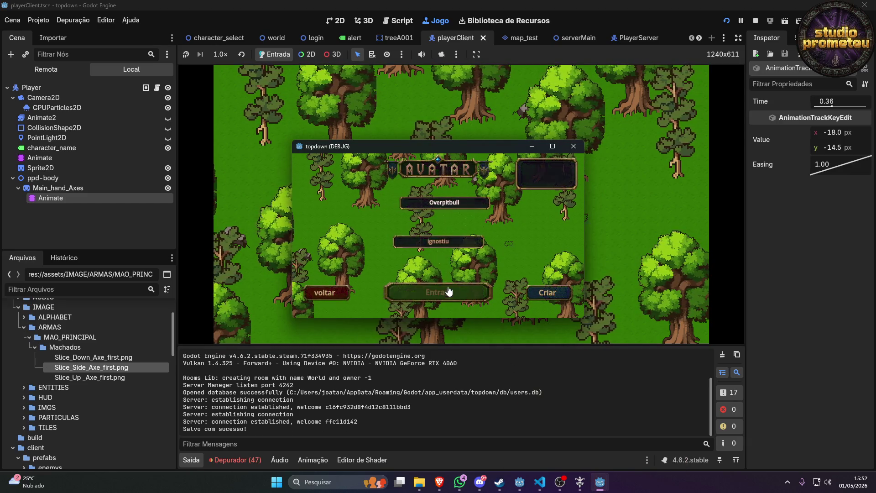
pyautogui.click(448, 291)
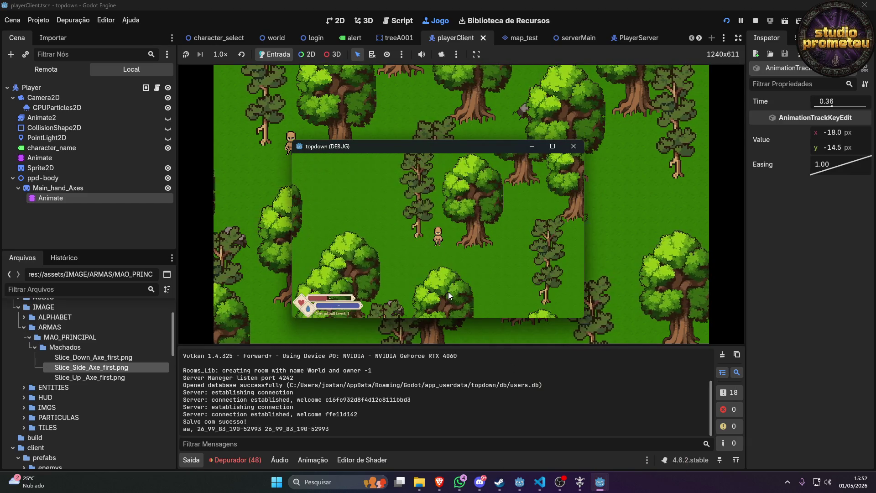
# Swing the axe five times in different directions, then close the game window.
pyautogui.click(421, 261)
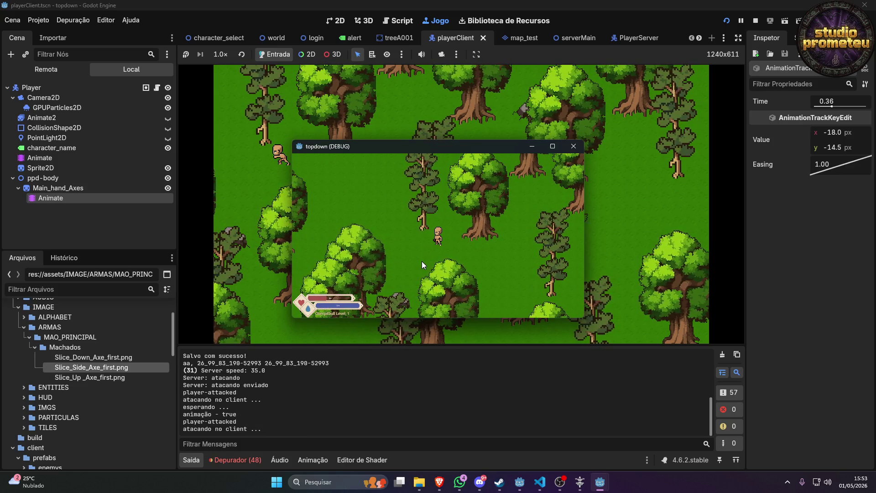
pyautogui.click(456, 264)
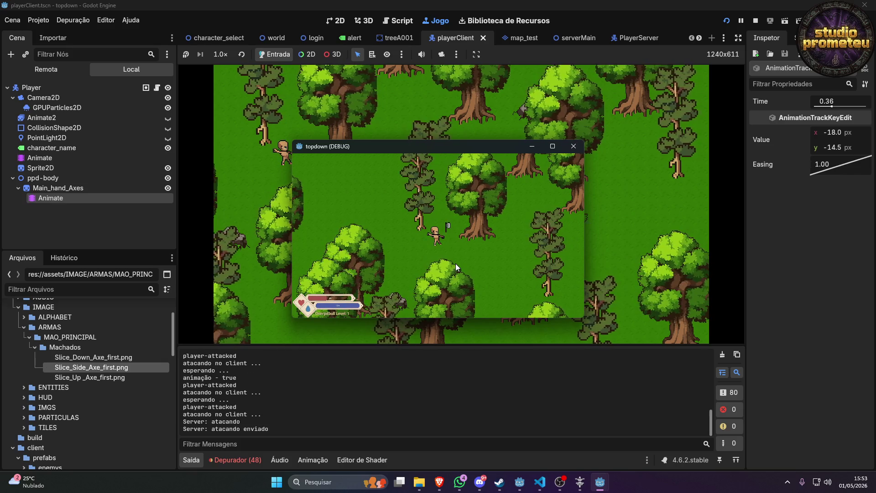
pyautogui.click(455, 264)
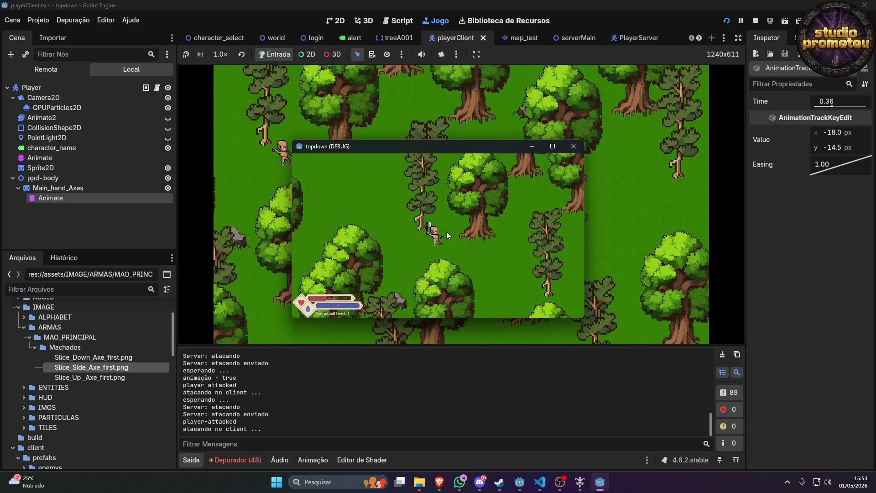
pyautogui.click(471, 260)
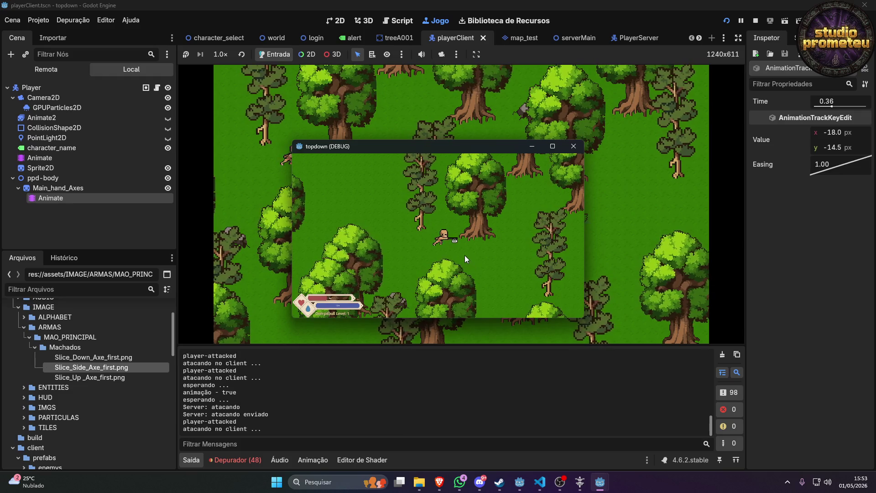
pyautogui.click(465, 252)
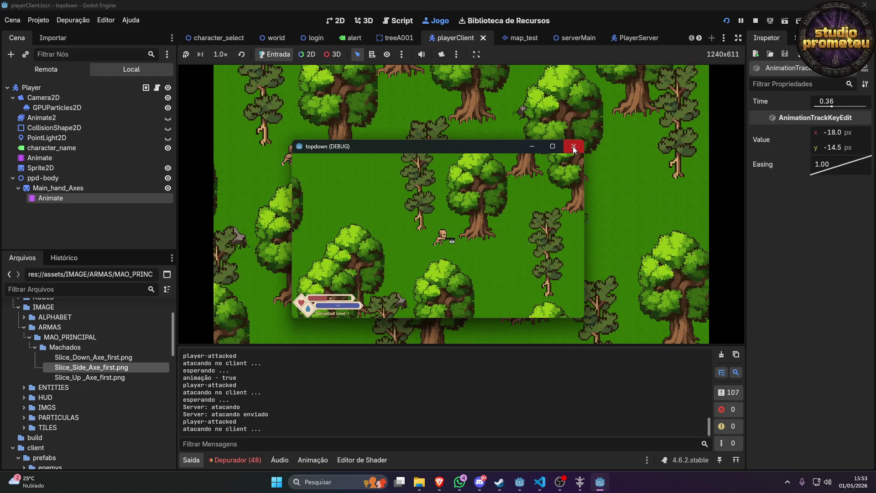
pyautogui.click(574, 147)
pyautogui.click(65, 192)
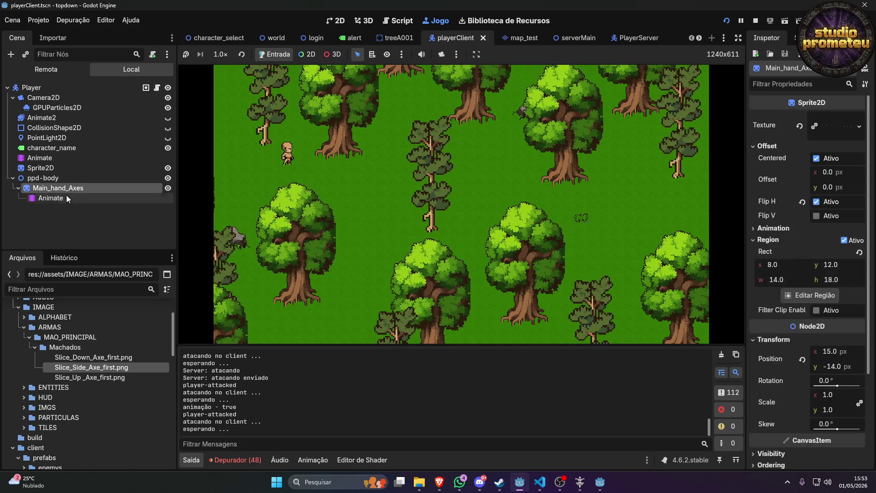
# Change slice_right's 0.0 s position key x from 15 to -15, then save and relaunch with F5.
pyautogui.click(67, 197)
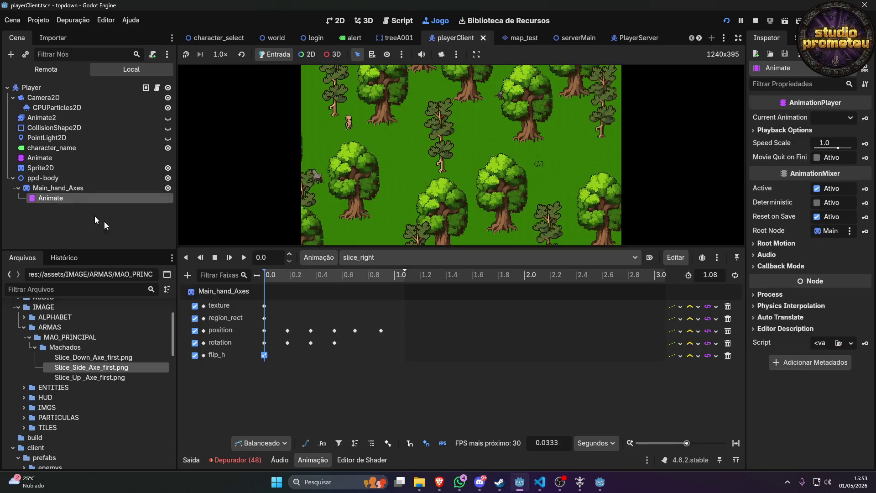
pyautogui.click(267, 330)
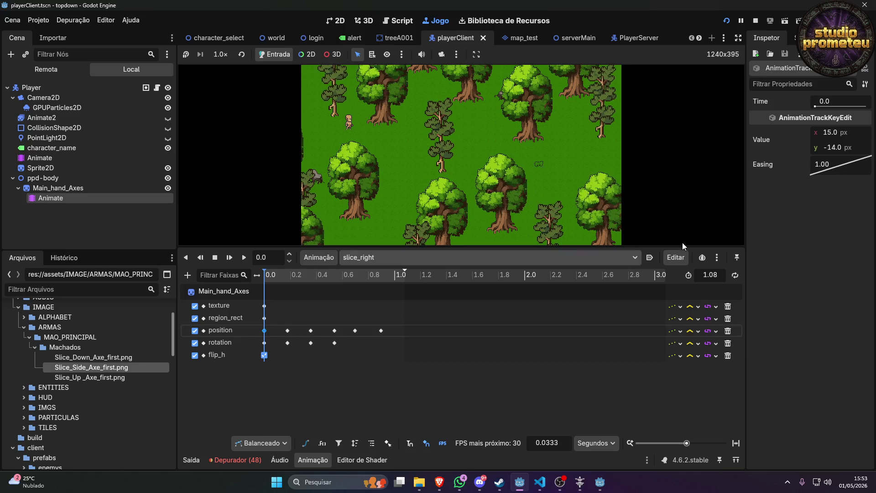
pyautogui.click(846, 133)
pyautogui.write('-15')
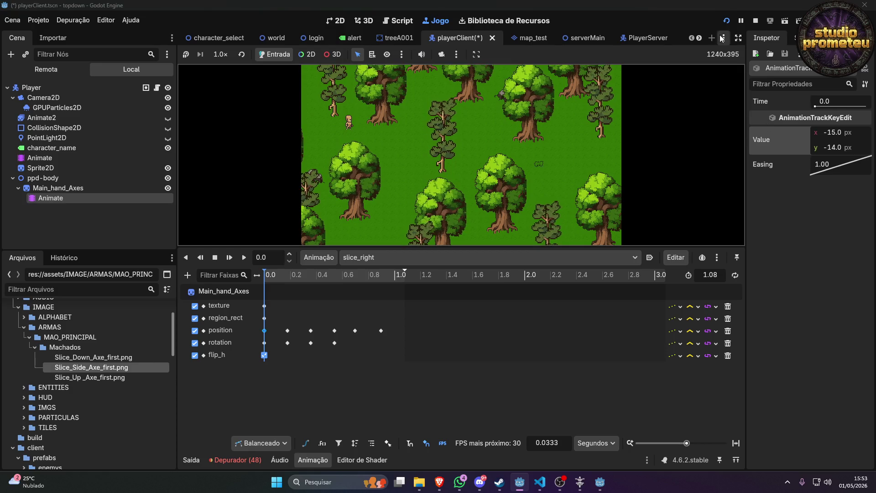
pyautogui.press('F5')
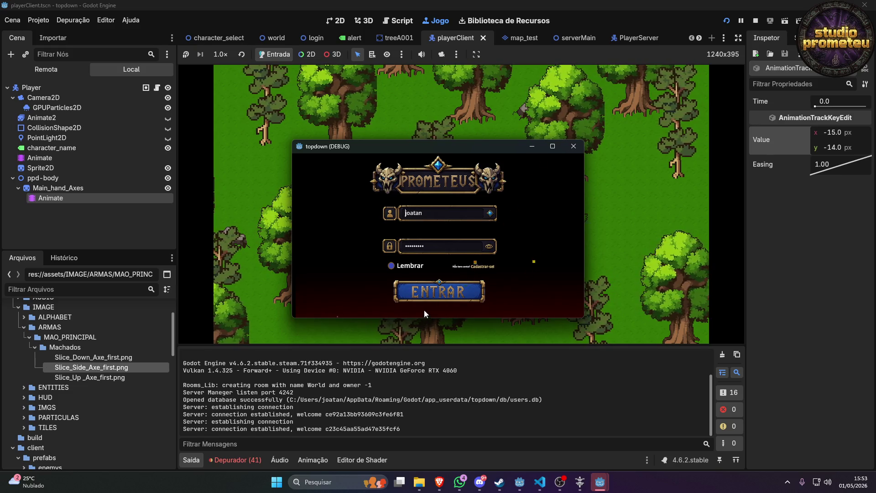
# Log in, choose the character, enter the world and walk down-left.
pyautogui.click(431, 293)
pyautogui.click(434, 210)
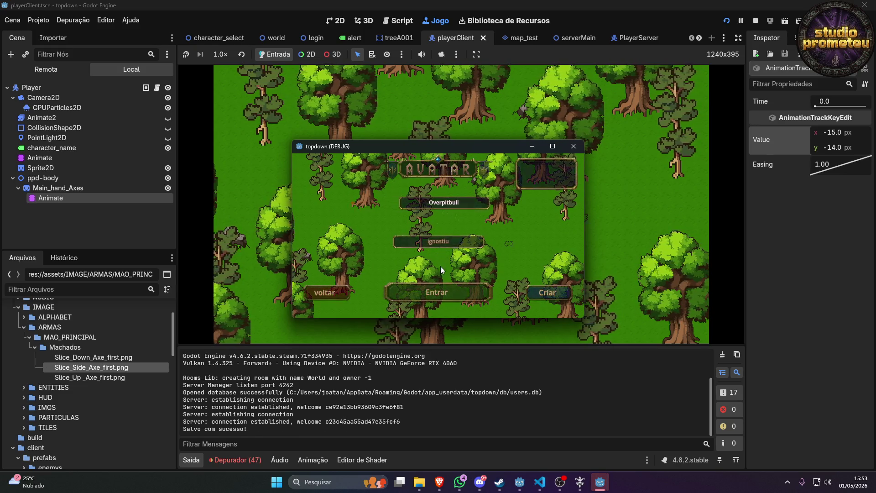
pyautogui.click(440, 289)
pyautogui.press('s')
pyautogui.press('a')
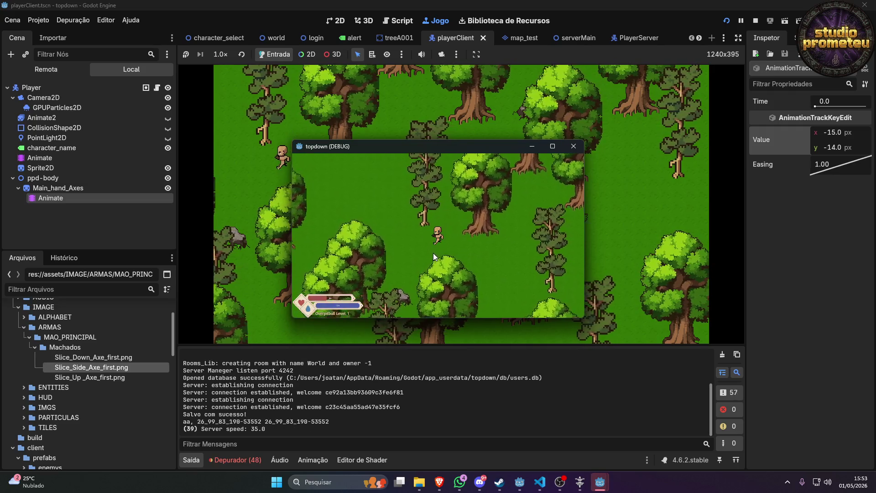
# Swing the axe while walking right and left, and maximize the game window.
pyautogui.click(442, 251)
pyautogui.click(442, 250)
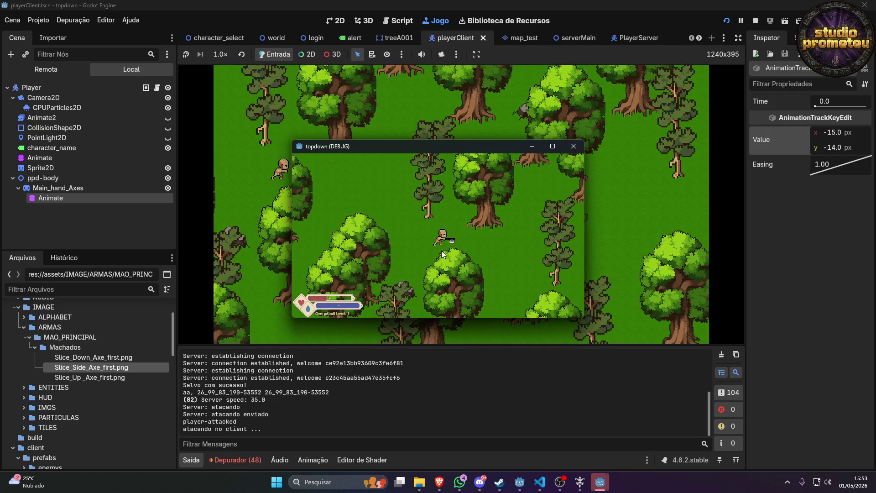
pyautogui.press('d')
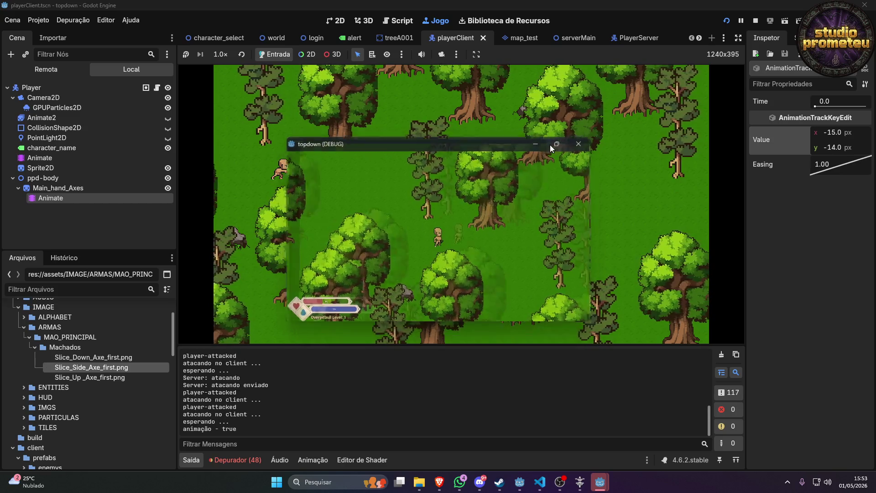
pyautogui.click(549, 145)
pyautogui.click(488, 256)
pyautogui.press('a')
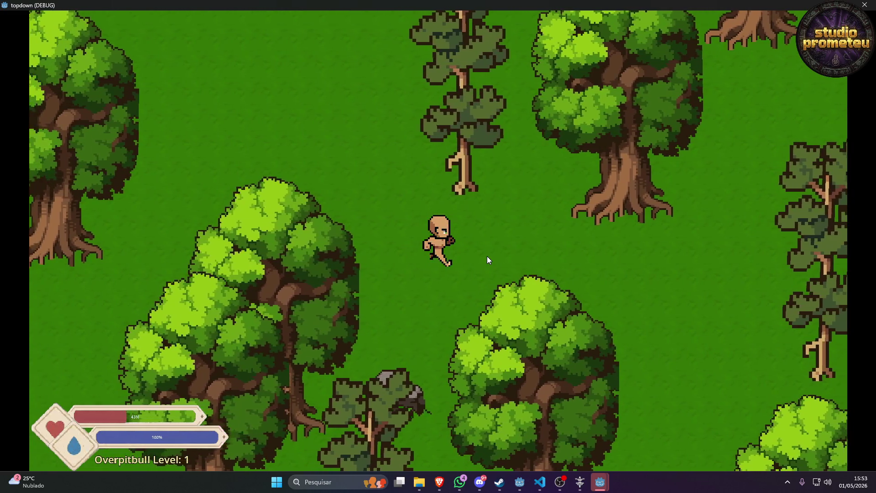
# Test axe swings to the right and to the left while walking in each direction.
pyautogui.press('d')
pyautogui.click(486, 256)
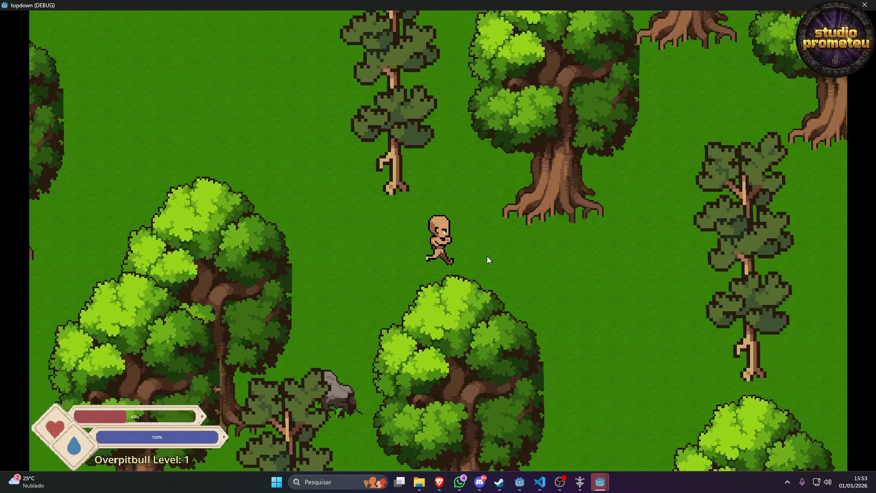
pyautogui.click(486, 256)
pyautogui.click(488, 257)
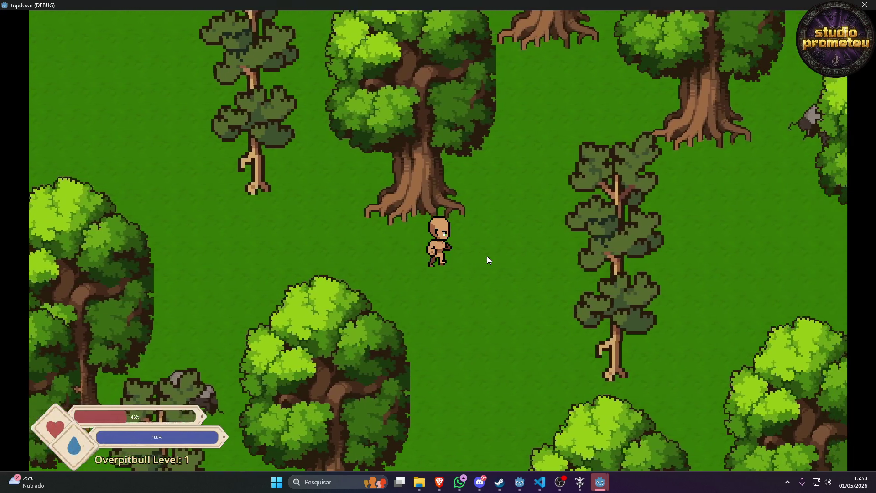
pyautogui.press('s')
pyautogui.press('a')
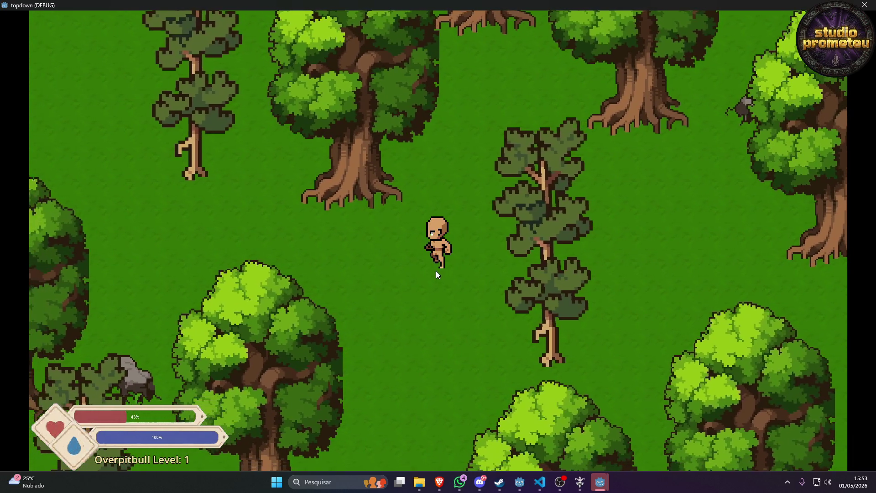
pyautogui.click(436, 270)
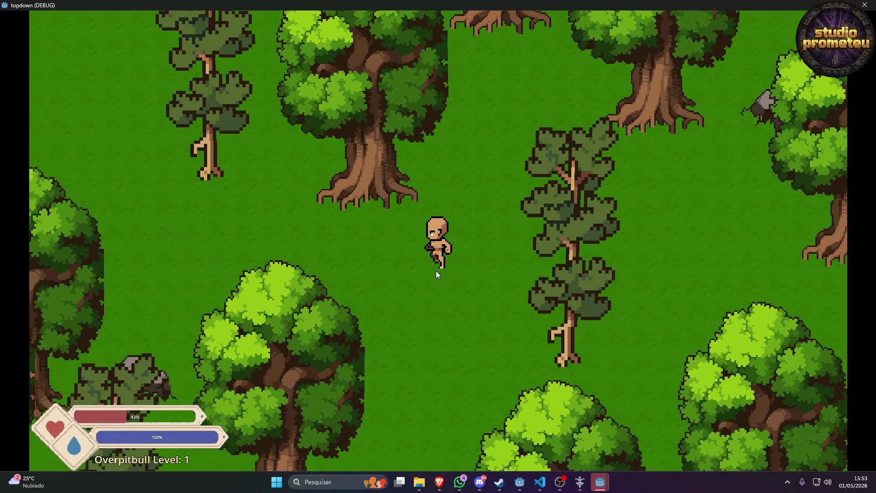
pyautogui.press('a')
pyautogui.click(436, 270)
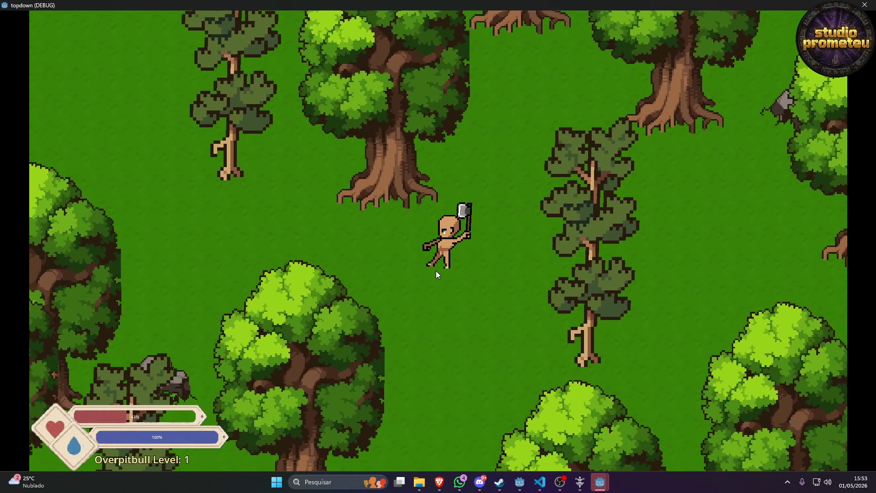
# Walk diagonally down-left and up-left, swing the axe, then walk left and right.
pyautogui.press('a')
pyautogui.press('s')
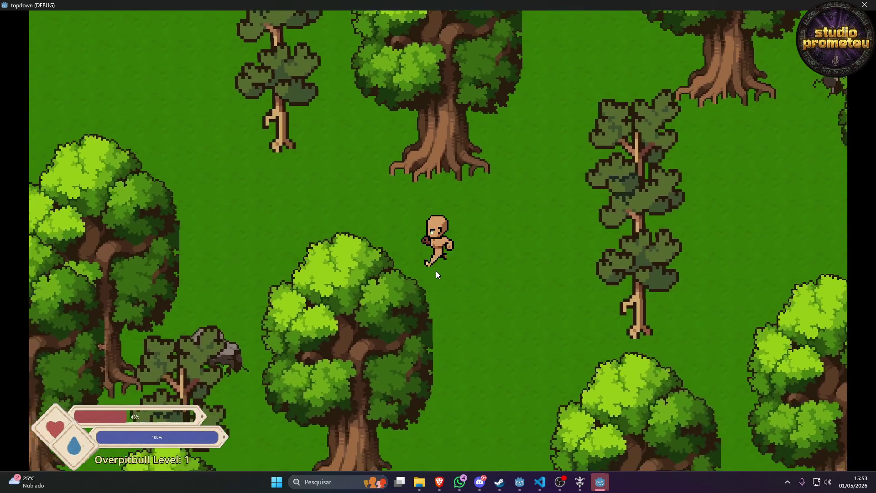
pyautogui.press('a')
pyautogui.press('w')
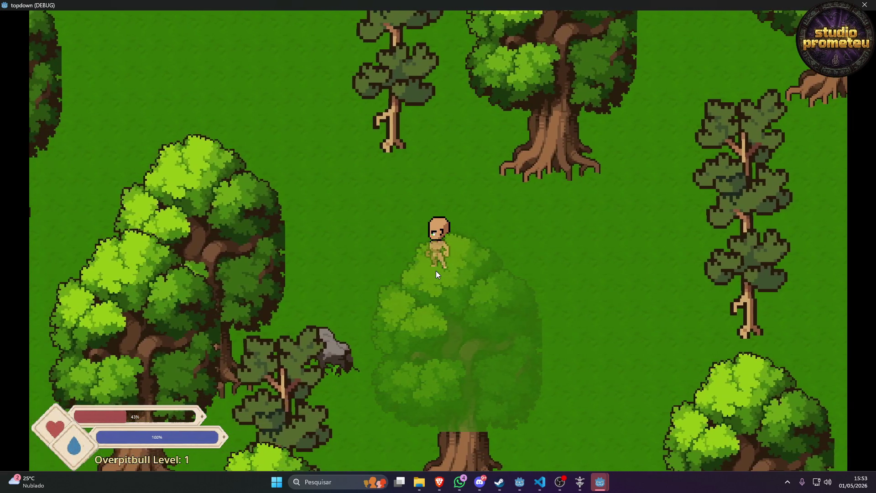
pyautogui.click(447, 250)
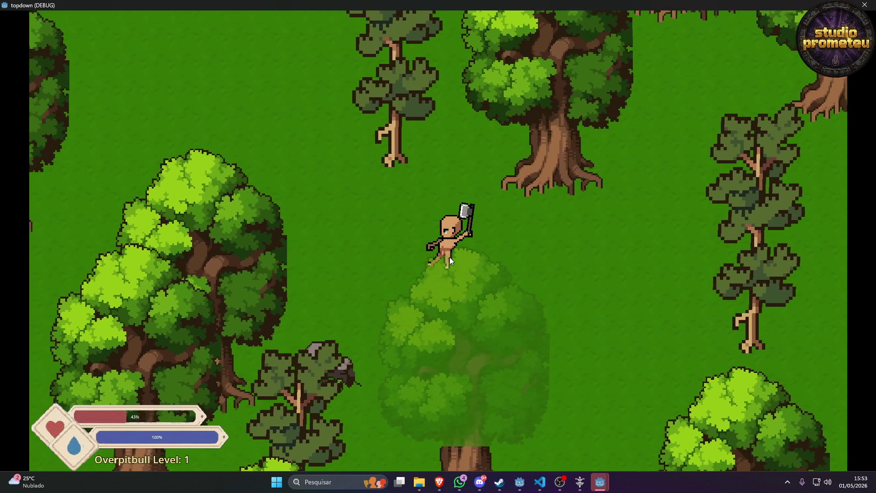
pyautogui.press('a')
pyautogui.press('d')
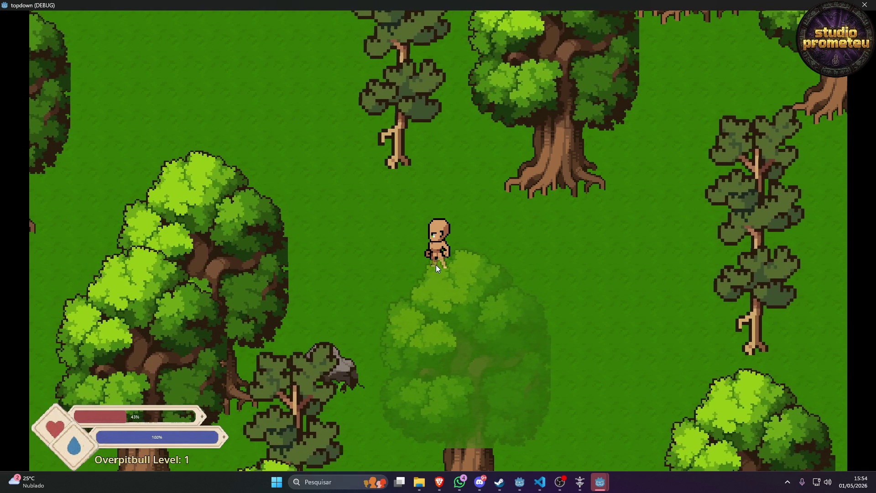
# Swing the axe facing north and south, then close the game and the login window.
pyautogui.press('w')
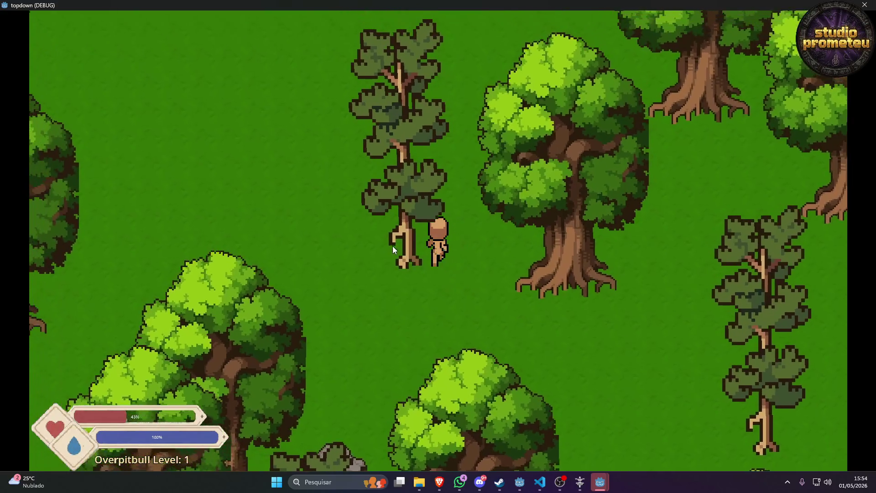
pyautogui.click(397, 256)
pyautogui.press('s')
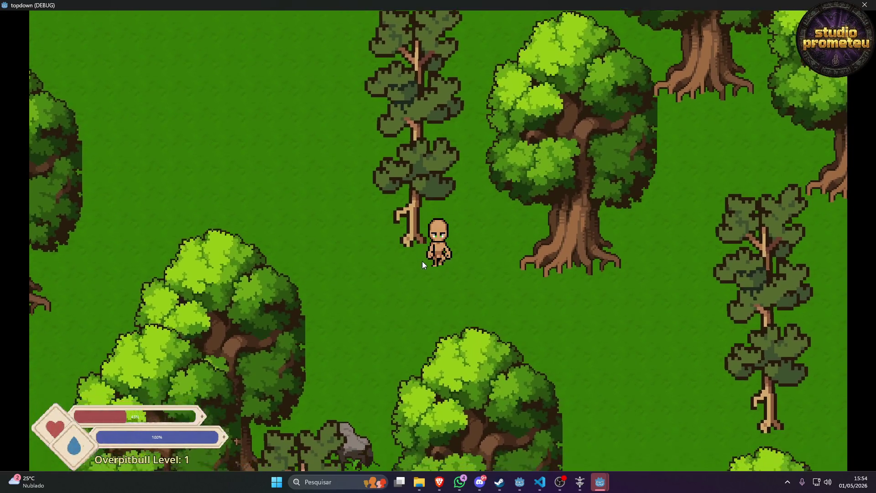
pyautogui.press('s')
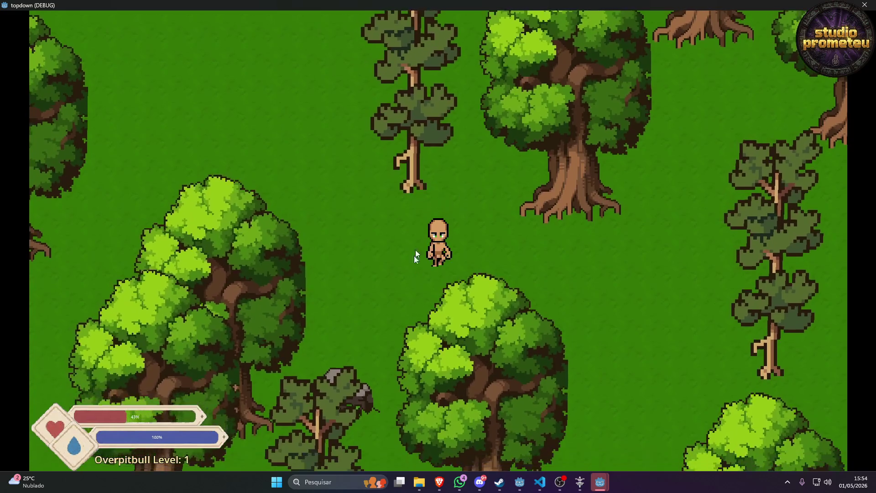
pyautogui.press('s')
pyautogui.click(429, 272)
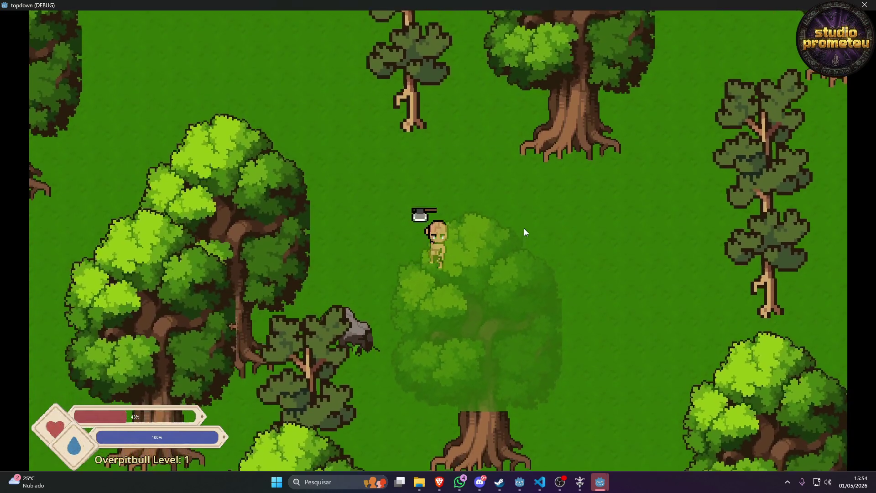
pyautogui.press('s')
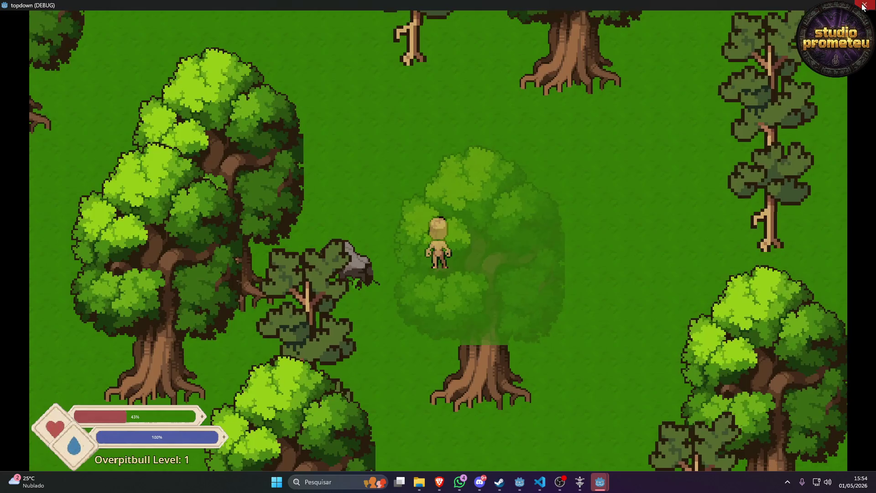
pyautogui.click(864, 6)
pyautogui.click(576, 142)
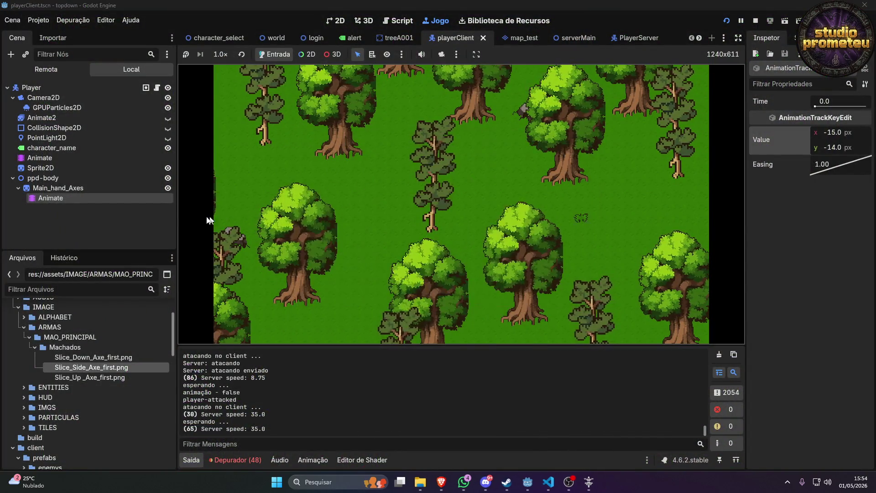
# Select the Animate player and switch to the slice_down animation.
pyautogui.click(84, 187)
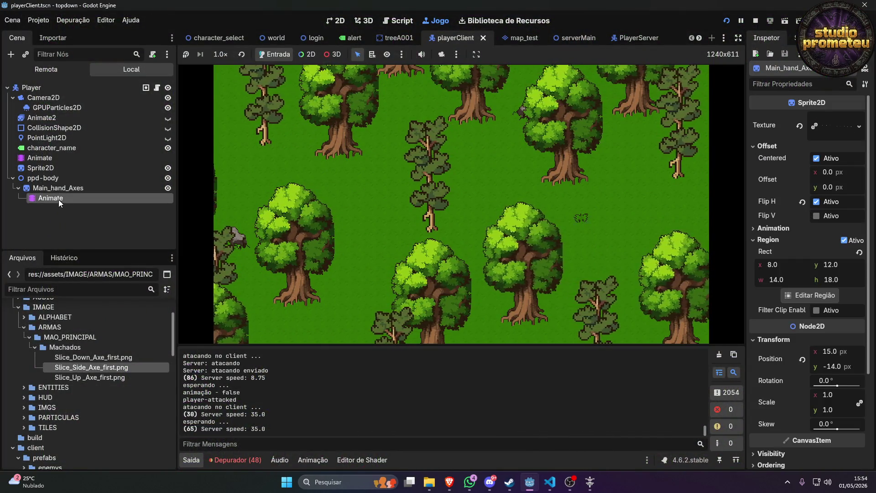
pyautogui.click(59, 199)
pyautogui.click(388, 257)
pyautogui.click(389, 283)
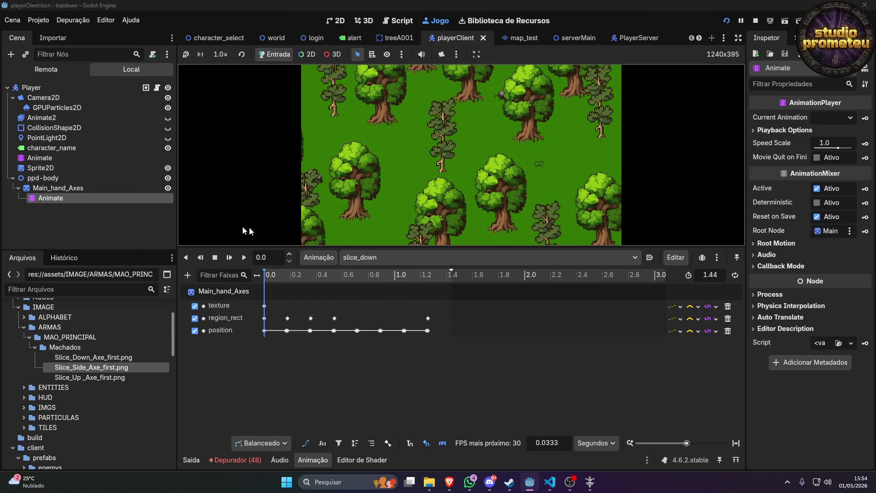
# Key Main_hand_Axes' rotation at slice_down's start with position y -20, confirming the new rotation track.
pyautogui.click(97, 187)
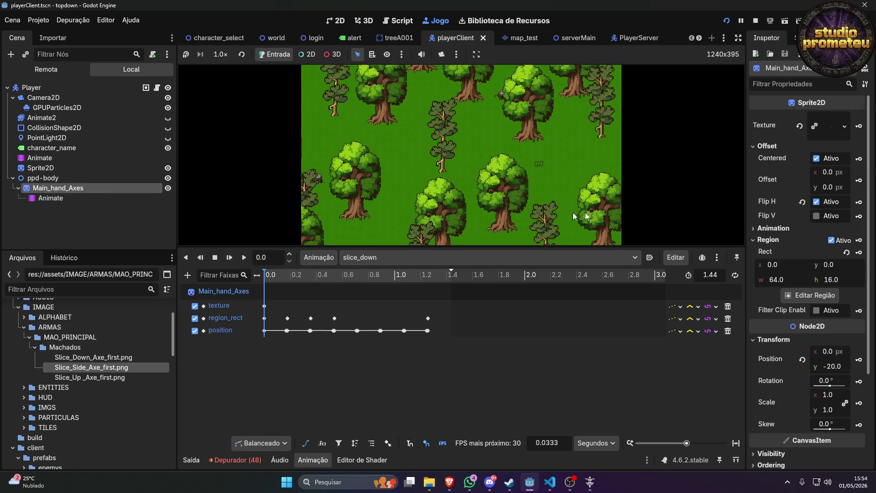
pyautogui.click(848, 381)
pyautogui.click(861, 383)
pyautogui.click(391, 274)
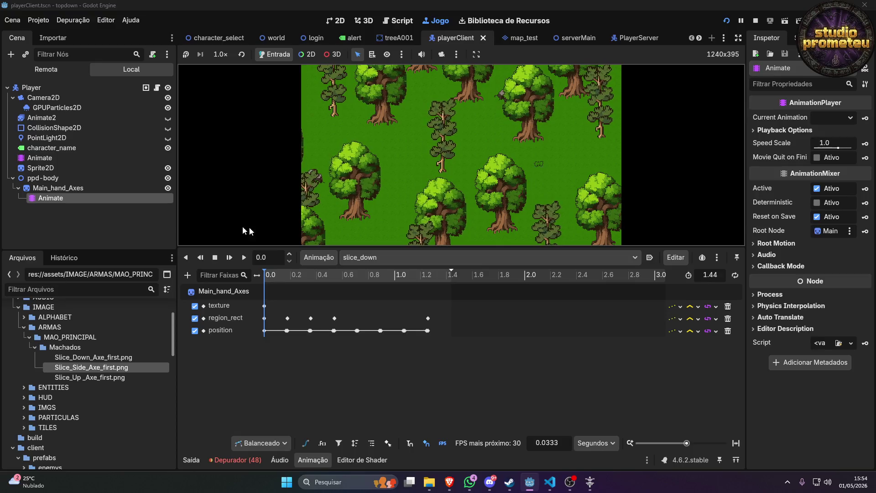
pyautogui.click(96, 187)
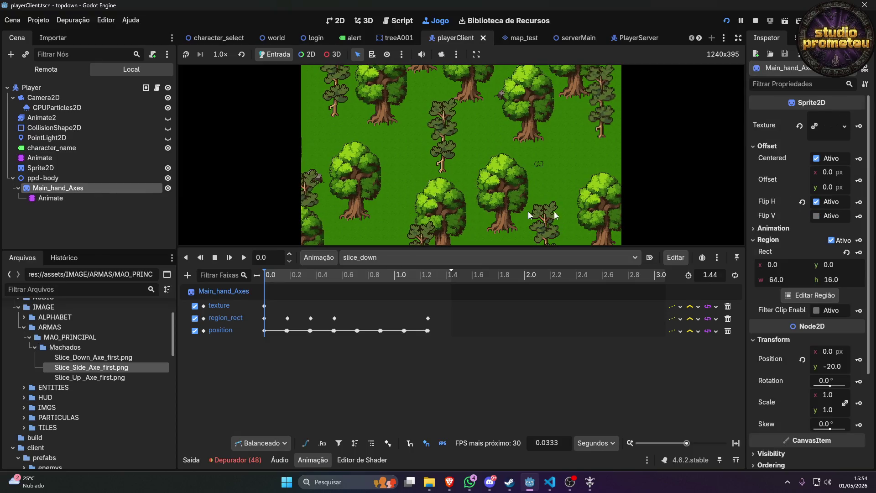
pyautogui.click(848, 380)
pyautogui.click(860, 381)
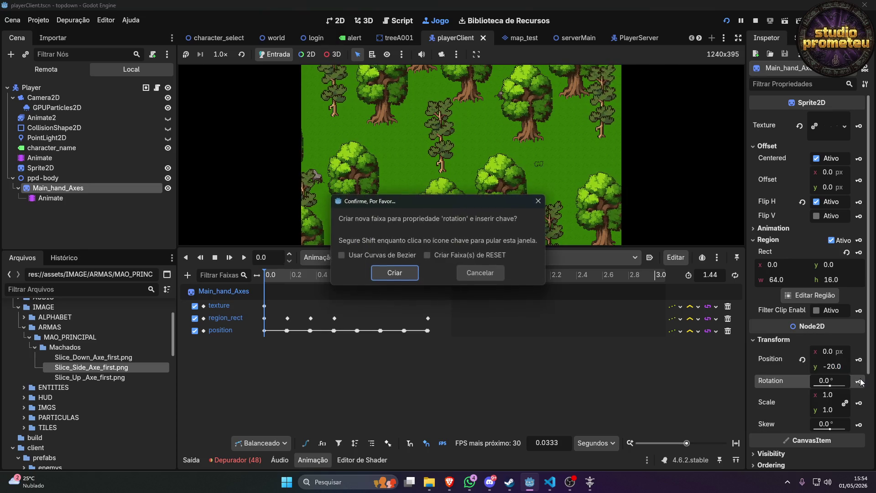
pyautogui.click(395, 270)
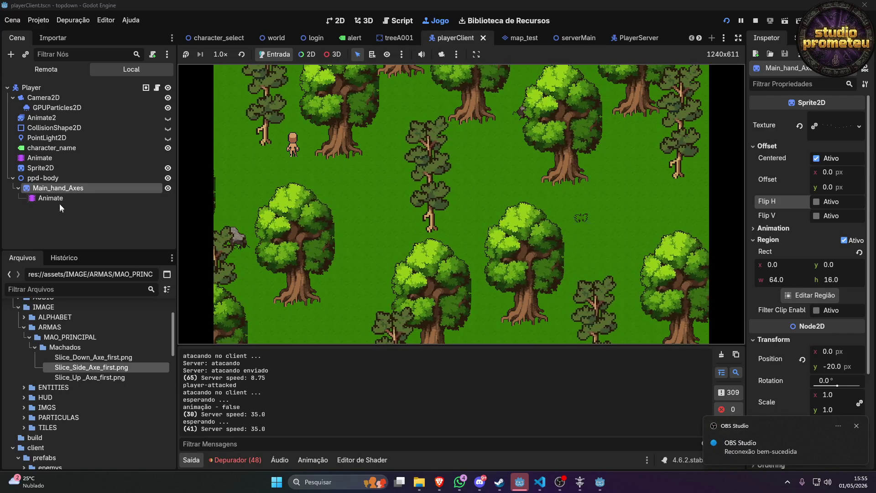
# Show the slice_down tracks, then switch to the browser and show YouTube's related videos.
pyautogui.click(58, 198)
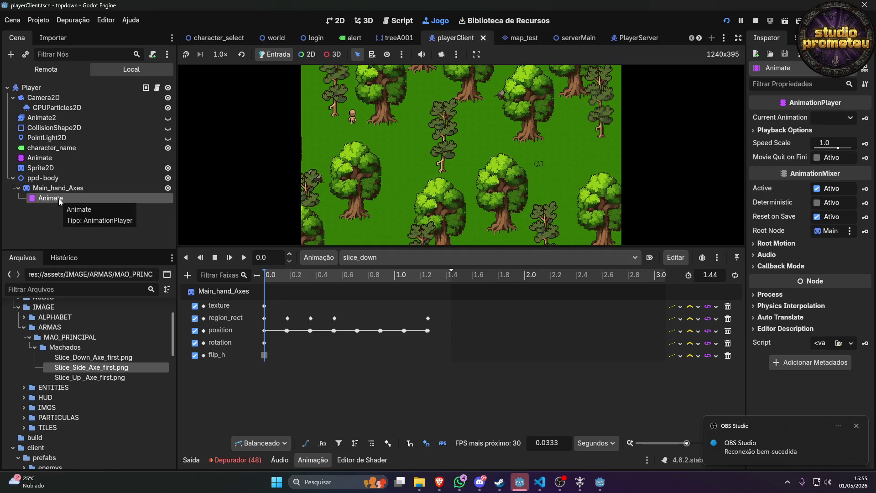
pyautogui.click(439, 482)
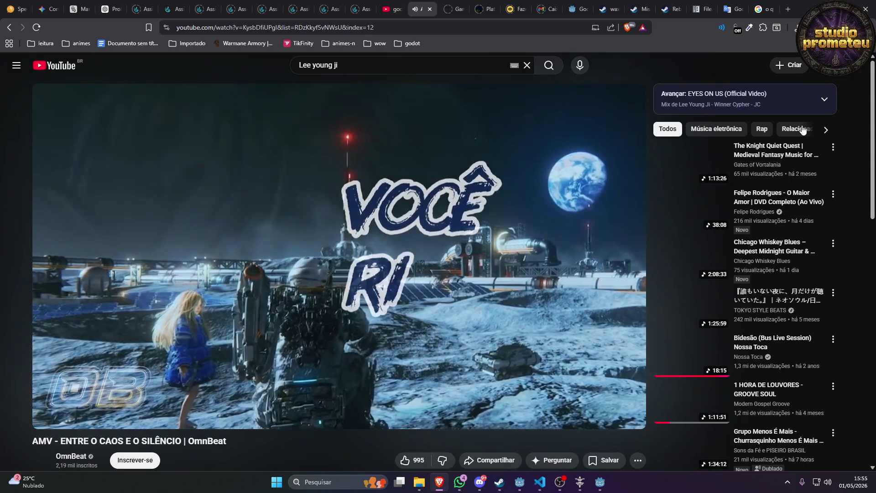
pyautogui.click(802, 129)
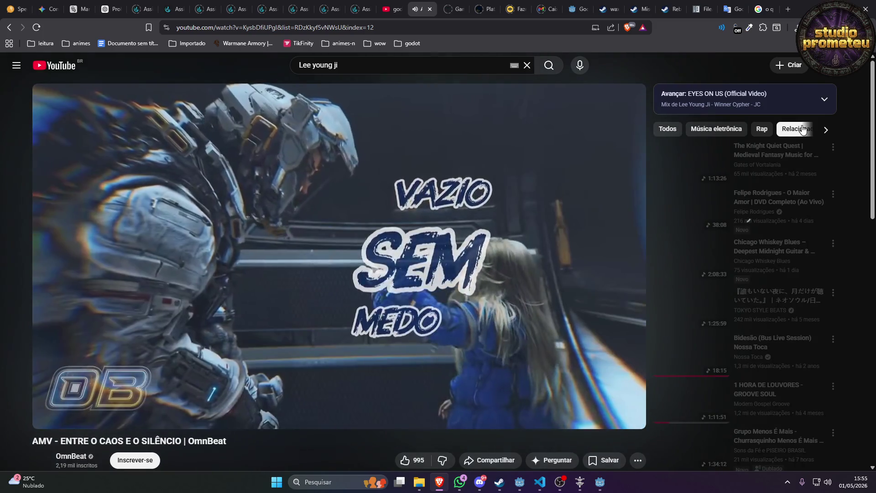
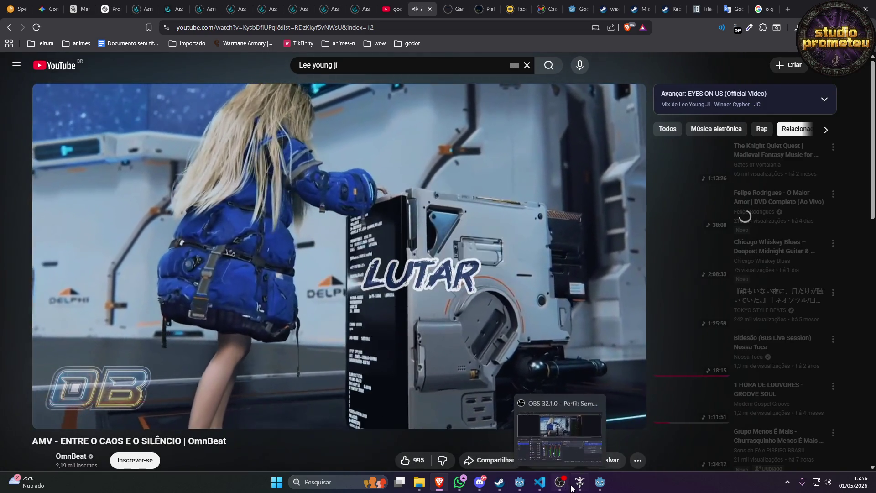
# Bring the Reborn game forward and close its Settings panel to reveal the cave map.
pyautogui.moveTo(575, 489)
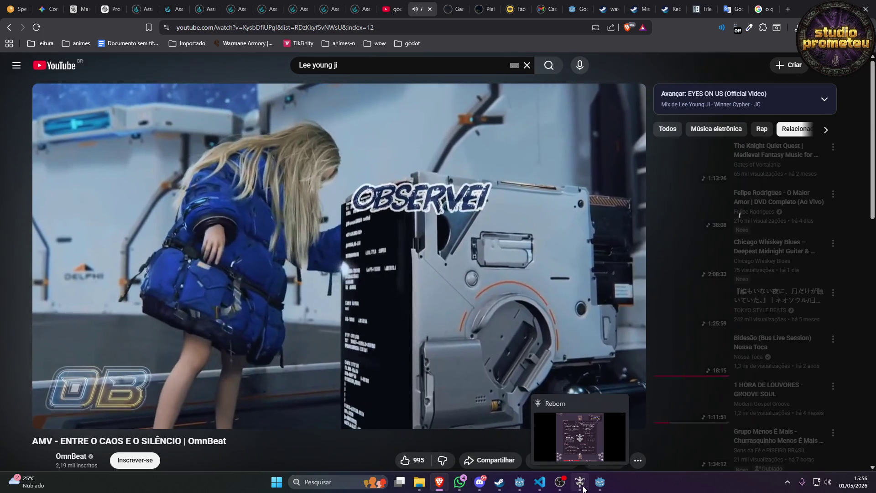
pyautogui.click(576, 488)
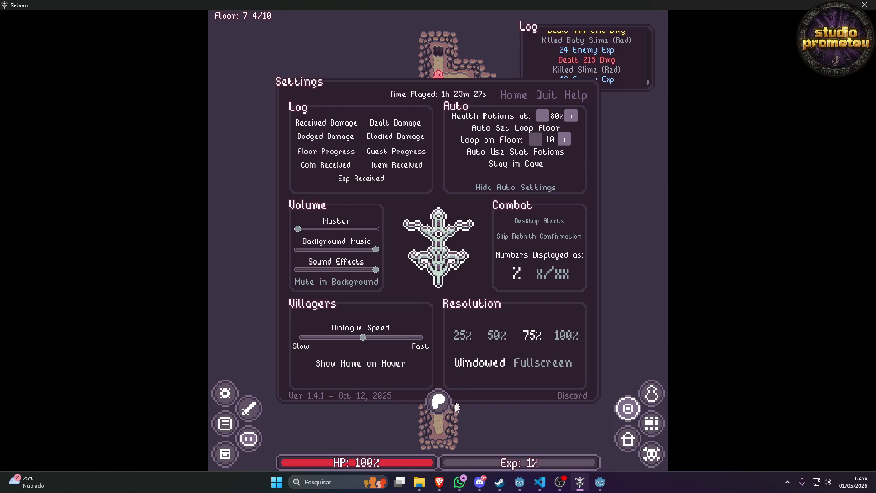
pyautogui.click(236, 311)
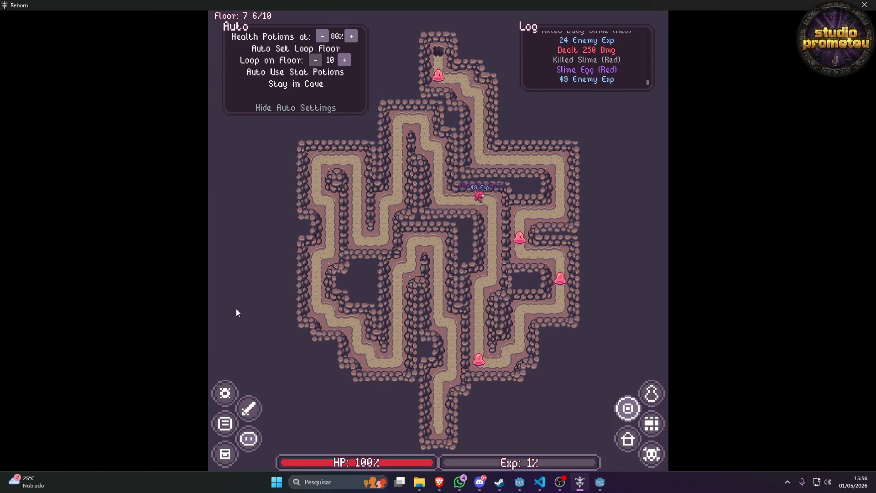
# Cycle past the Discord call and topdown login windows to the Godot playerClient scene.
pyautogui.click(480, 482)
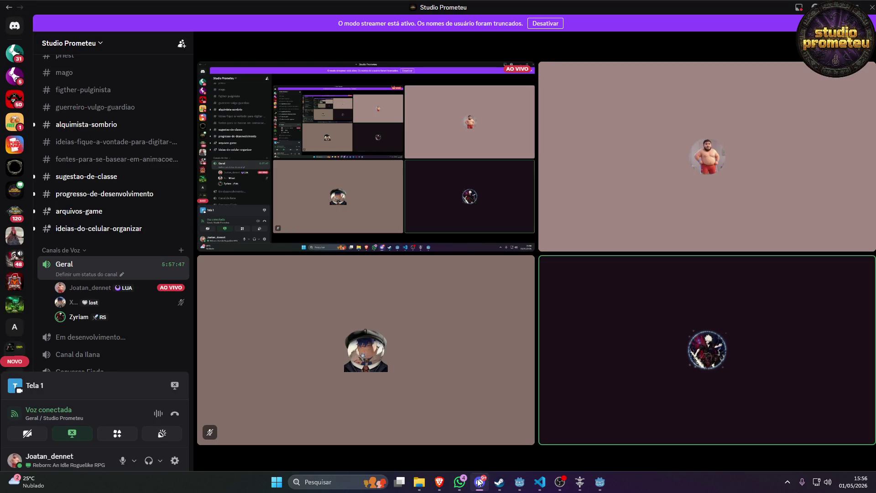
pyautogui.click(601, 483)
pyautogui.click(519, 482)
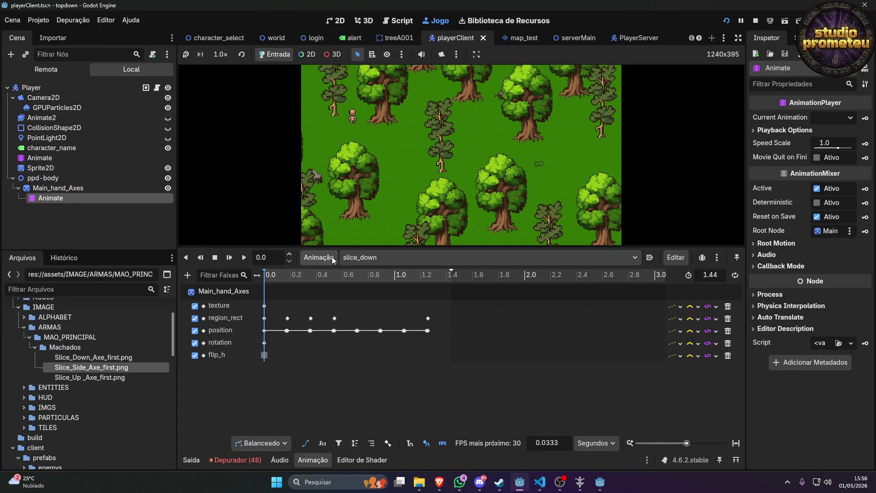
pyautogui.click(358, 257)
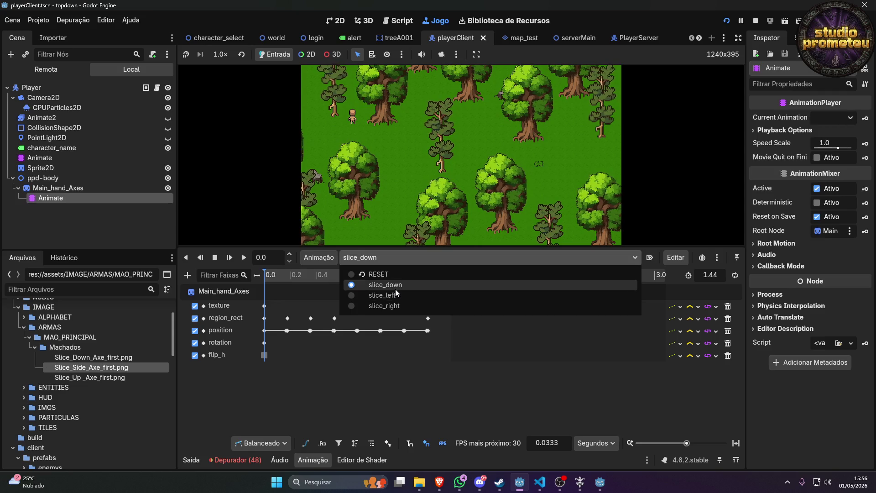
pyautogui.click(395, 288)
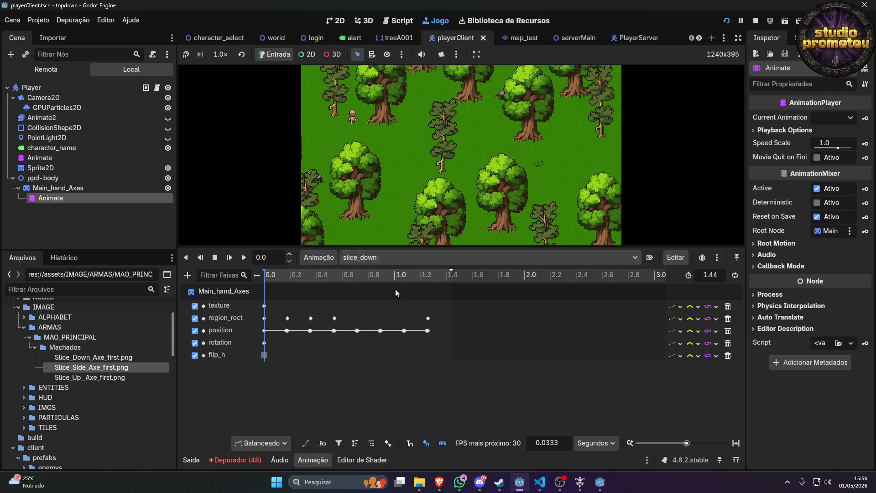
pyautogui.click(327, 267)
pyautogui.click(321, 292)
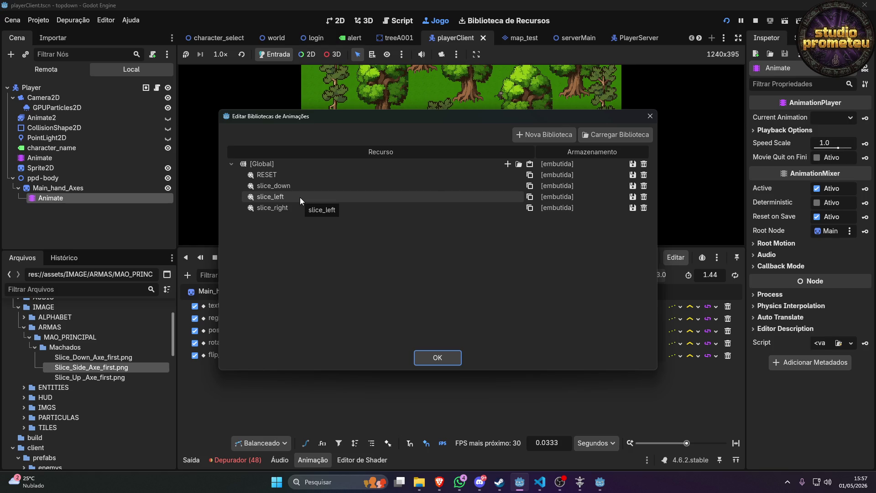
pyautogui.click(651, 117)
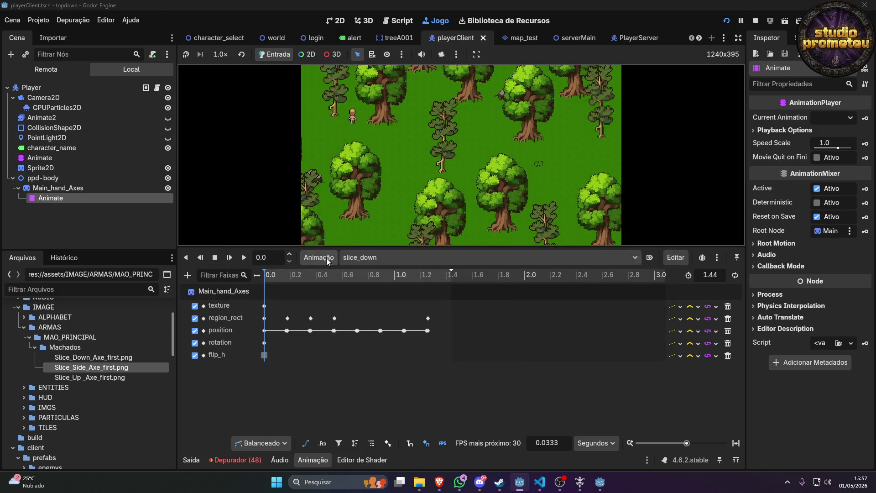
pyautogui.click(324, 258)
pyautogui.click(328, 261)
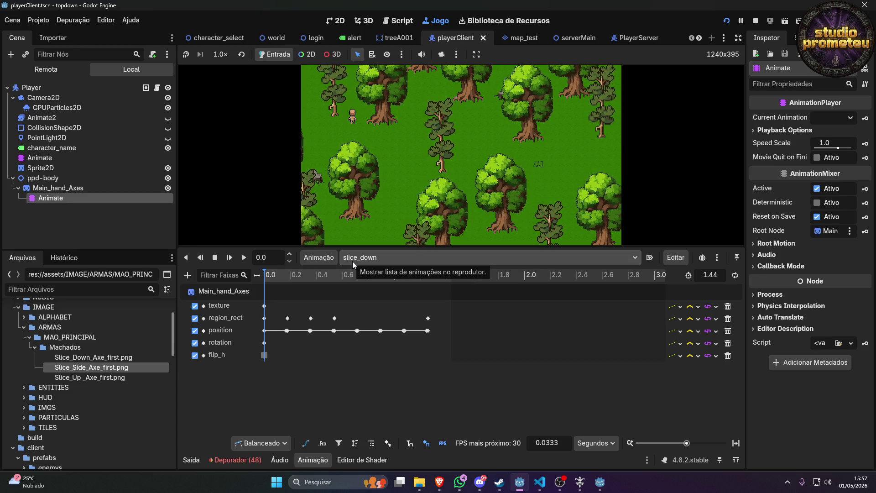
# Select Player, then Main_hand_Axes > Animate in the Scene tree, and stop the running game.
pyautogui.click(370, 108)
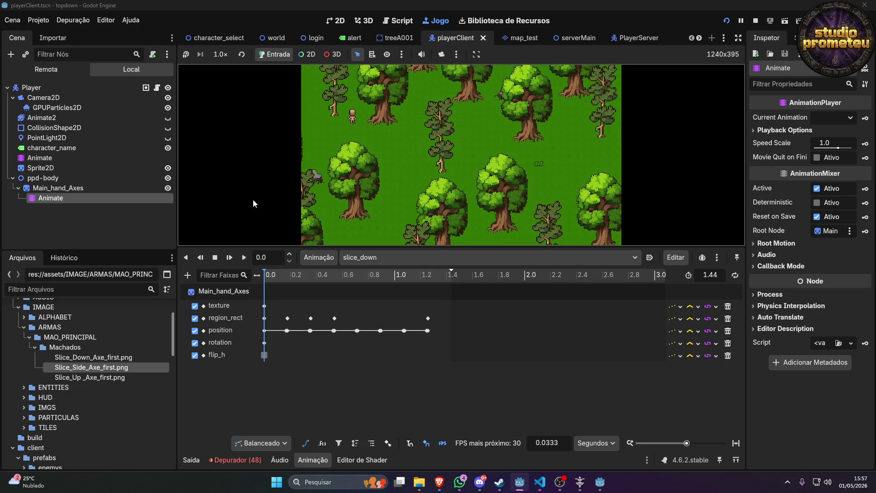
pyautogui.click(39, 89)
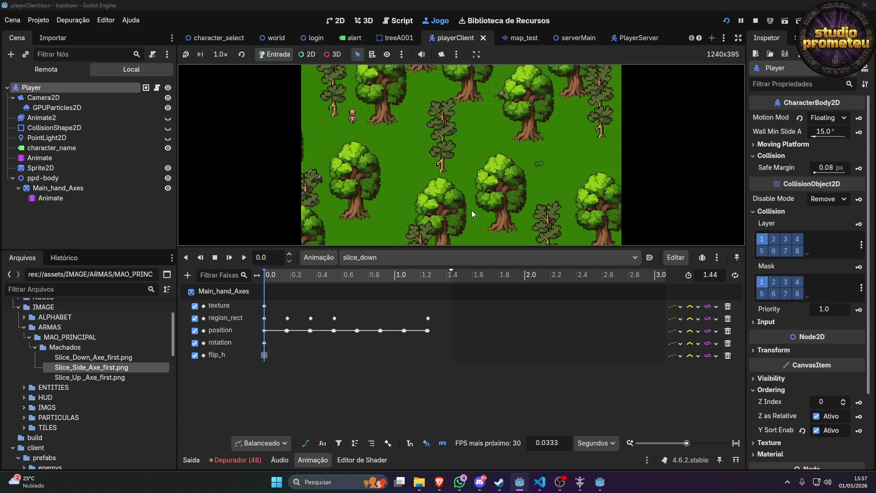
pyautogui.scroll(-3, 776, 300)
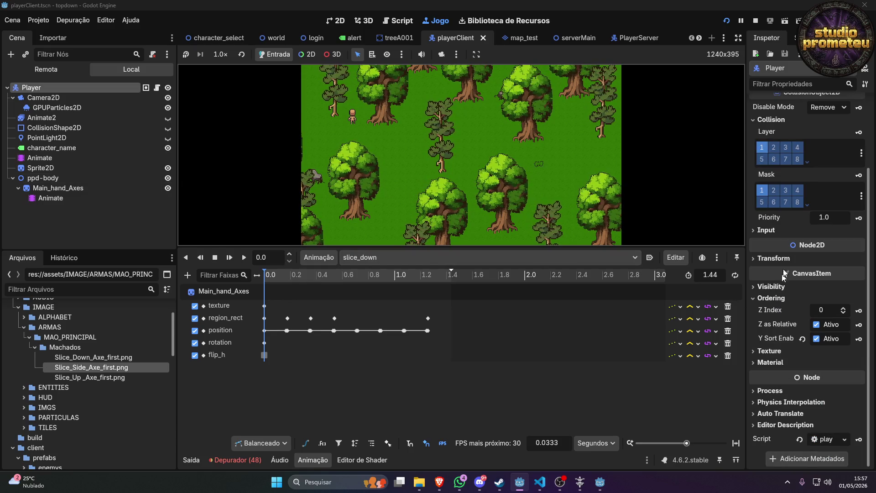
pyautogui.moveTo(781, 322)
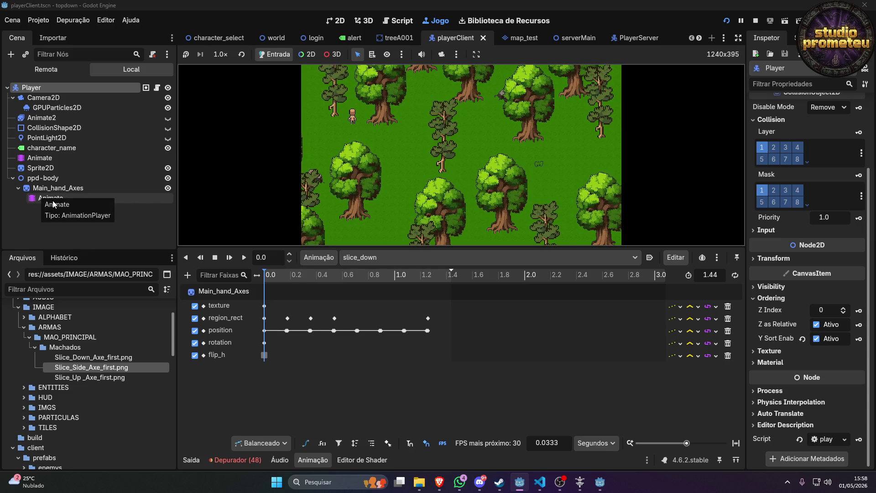
pyautogui.click(64, 190)
pyautogui.click(63, 195)
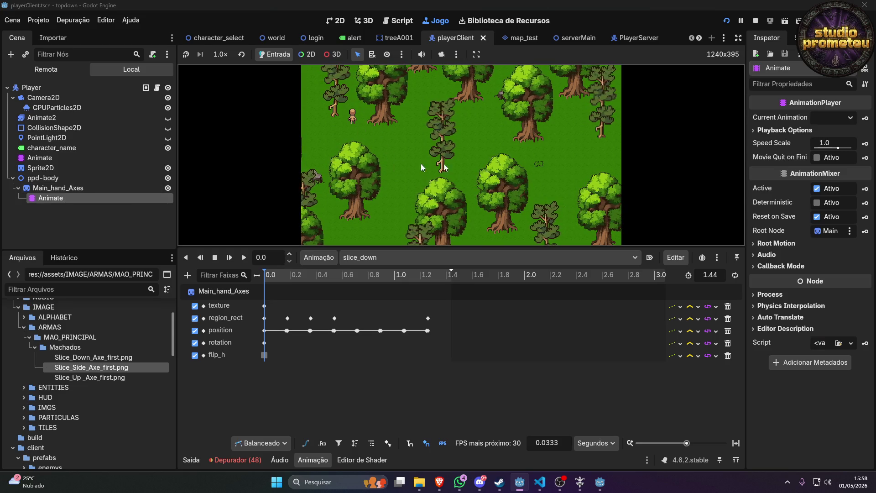
pyautogui.click(756, 20)
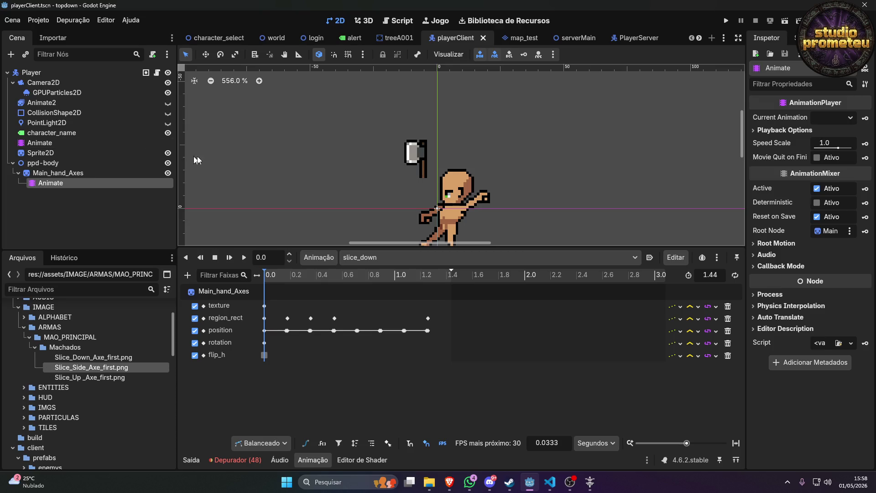
# Select the body's Animate player and switch its animation between slice_up and slice_down.
pyautogui.click(358, 258)
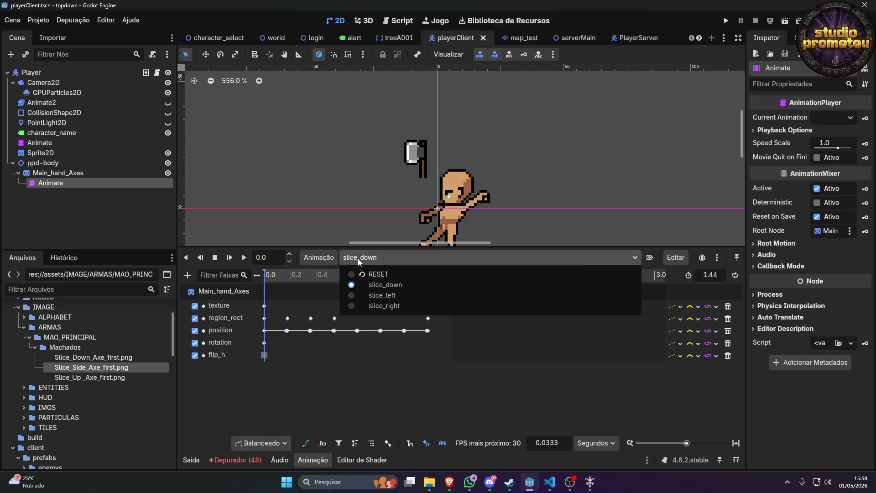
pyautogui.click(358, 258)
pyautogui.click(37, 144)
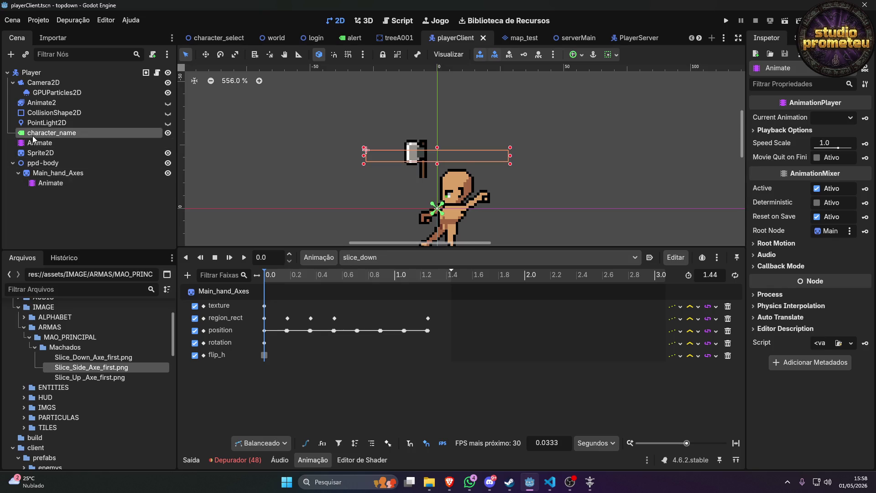
pyautogui.click(360, 259)
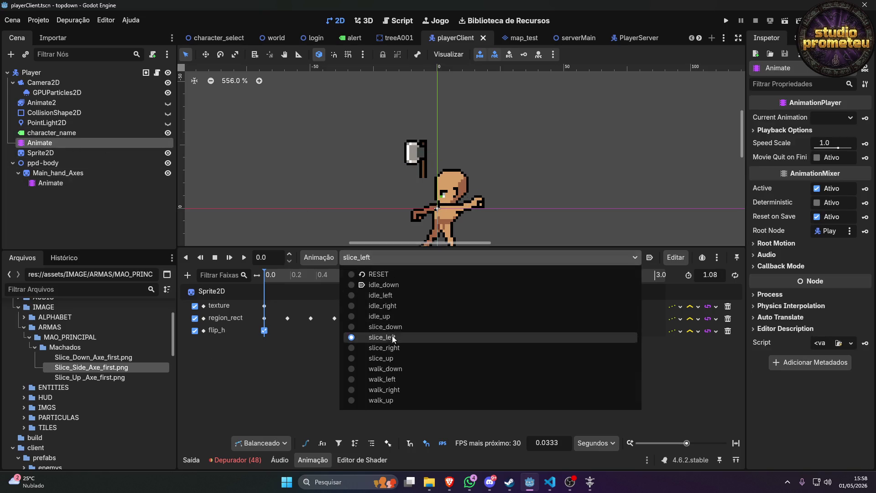
pyautogui.click(398, 356)
pyautogui.click(386, 254)
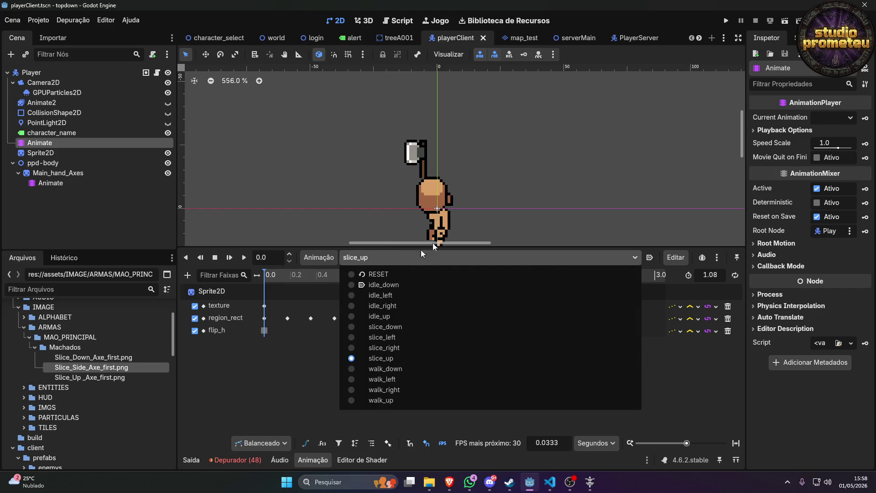
pyautogui.click(396, 327)
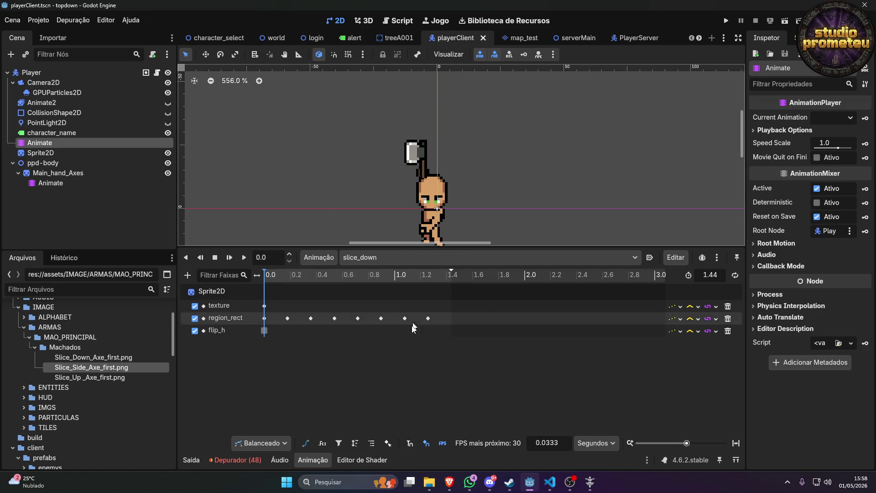
# Rewind slice_down to the start, set the body back to slice_up, then select Main_hand_Axes' Animate.
pyautogui.click(376, 273)
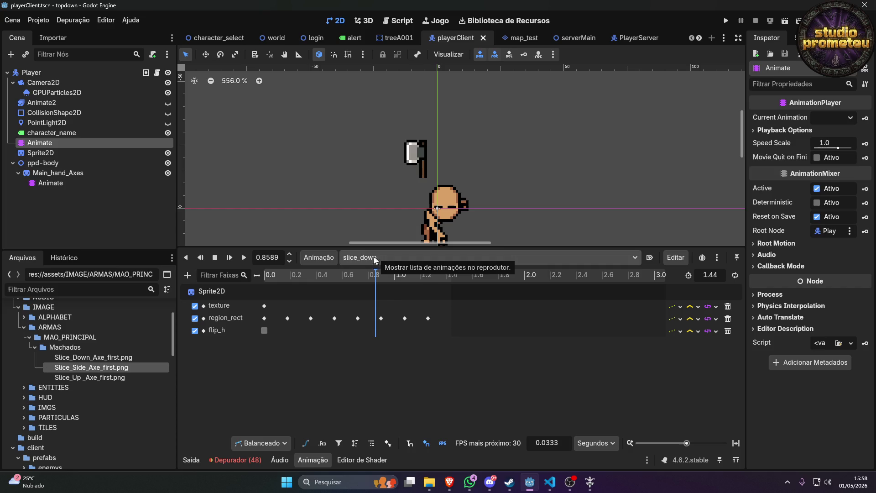
pyautogui.moveTo(344, 275); pyautogui.dragTo(267, 275)
pyautogui.click(348, 264)
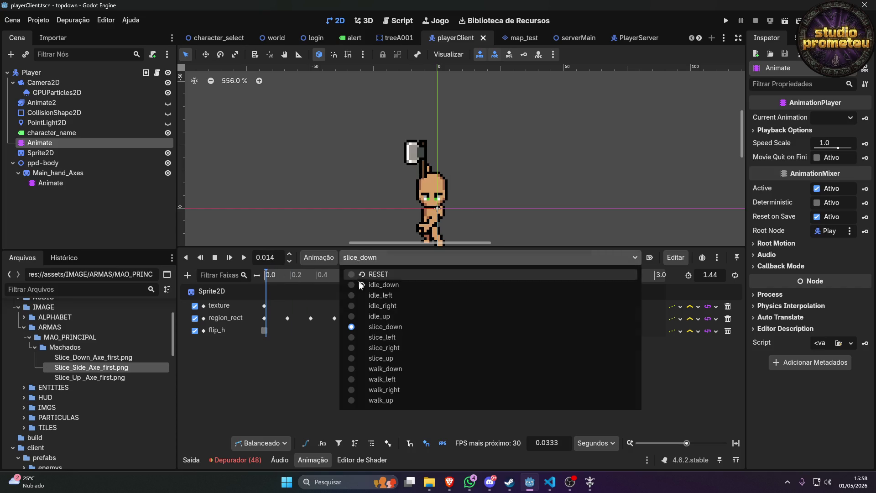
pyautogui.click(402, 354)
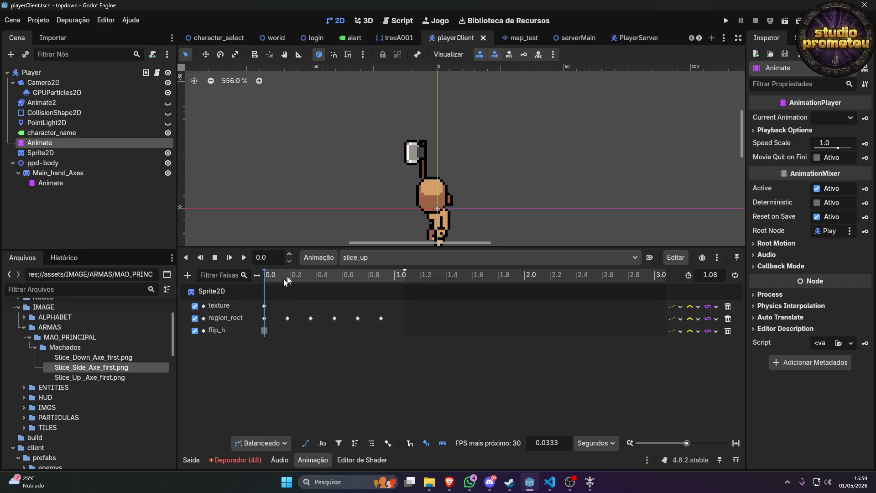
pyautogui.click(89, 183)
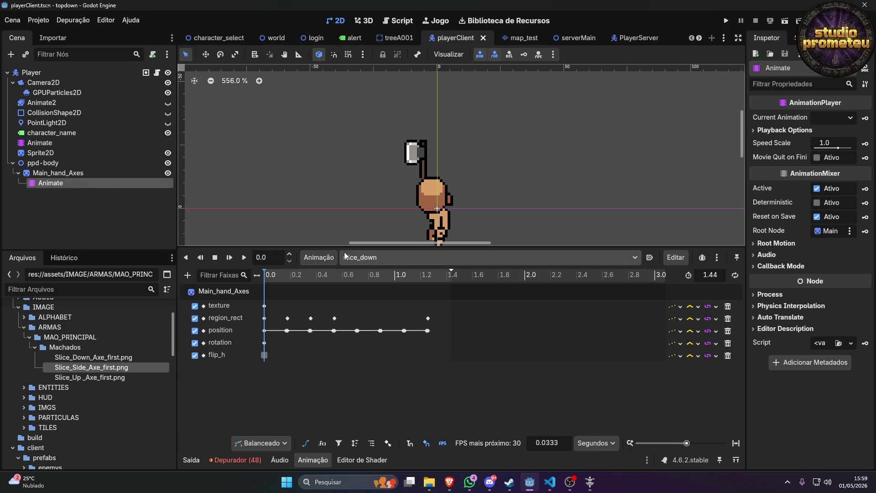
pyautogui.click(318, 257)
# Duplicate slice_down as slice_up and select its first two position keys.
pyautogui.click(335, 305)
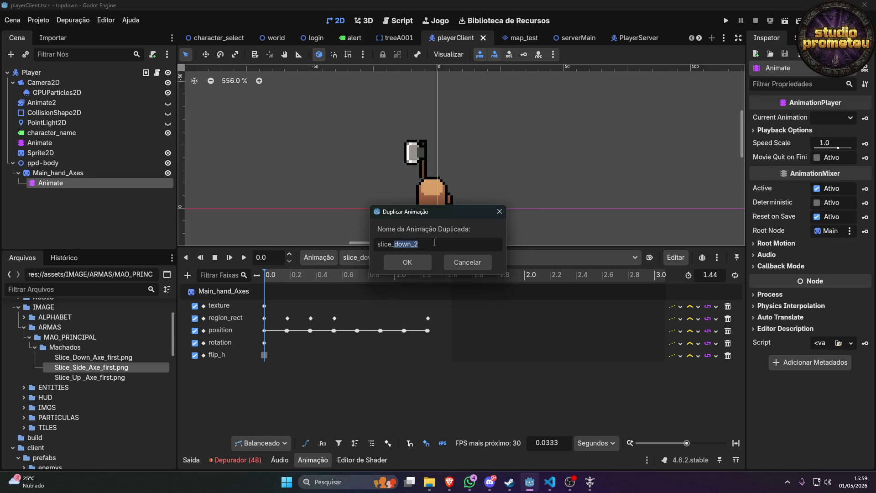
pyautogui.write('up')
pyautogui.press('Return')
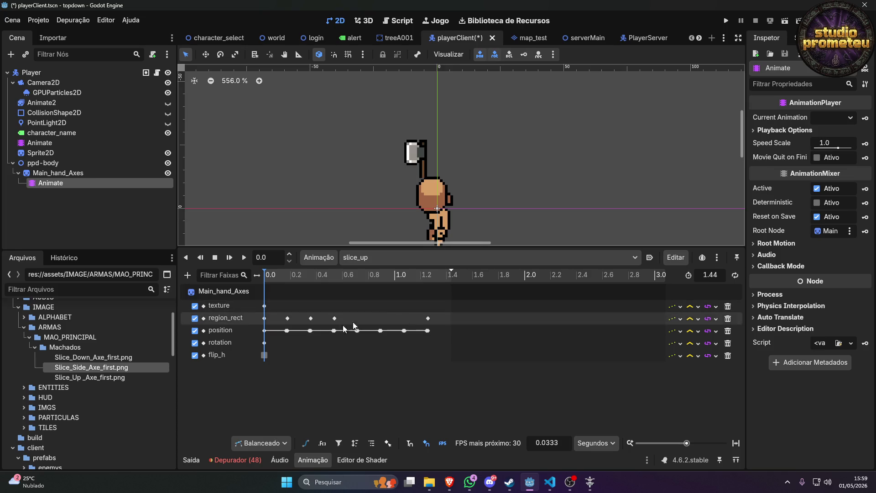
pyautogui.click(264, 330)
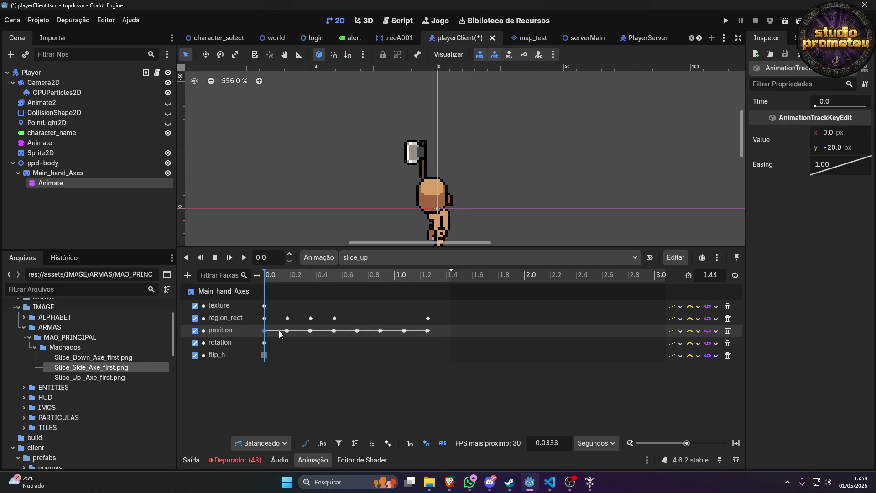
pyautogui.keyDown('shift'); pyautogui.click(287, 331); pyautogui.keyUp('shift')
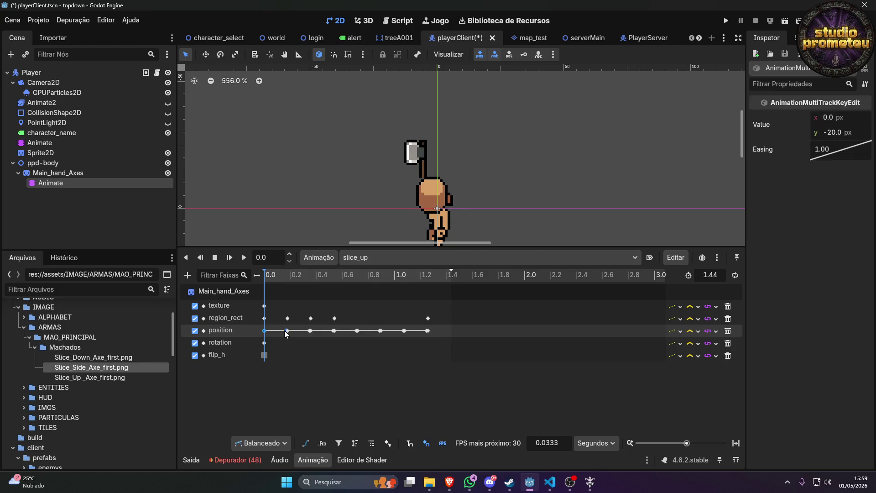
pyautogui.click(829, 133)
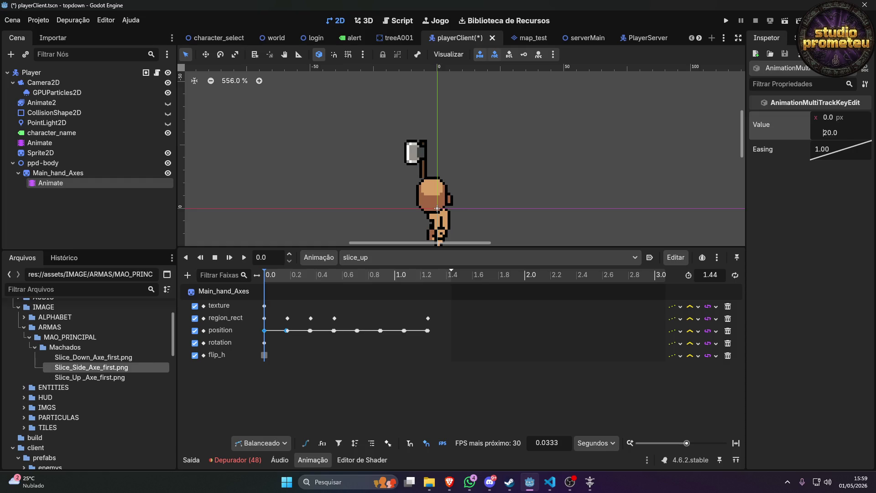
# Delete the slice_up position key at 0.17 and move the 0.52 key to 0.71 s.
pyautogui.click(288, 330)
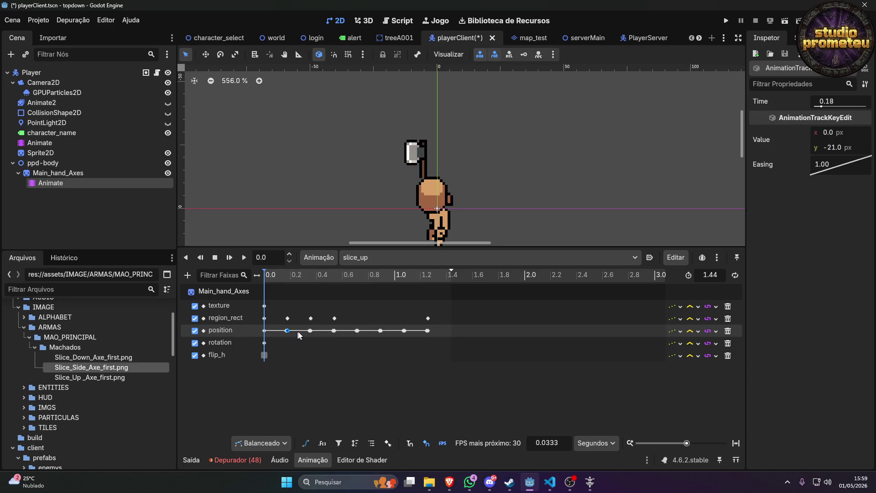
pyautogui.keyDown('shift'); pyautogui.click(309, 331); pyautogui.keyUp('shift')
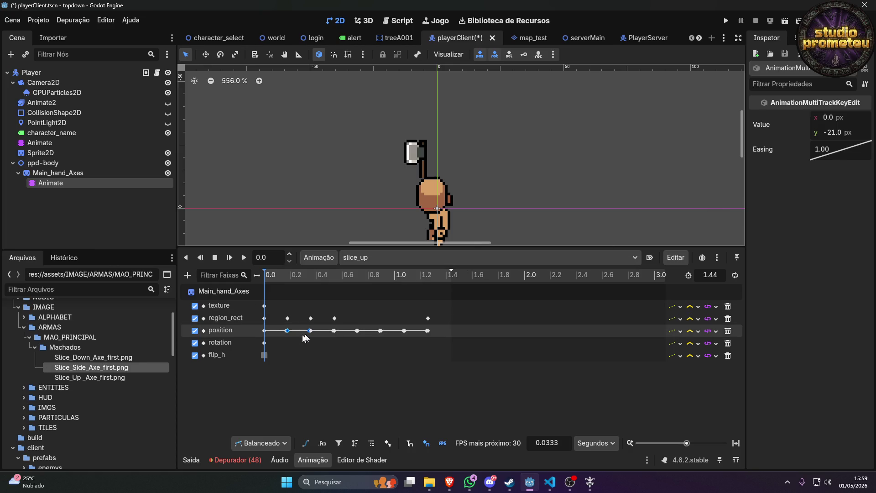
pyautogui.click(284, 331)
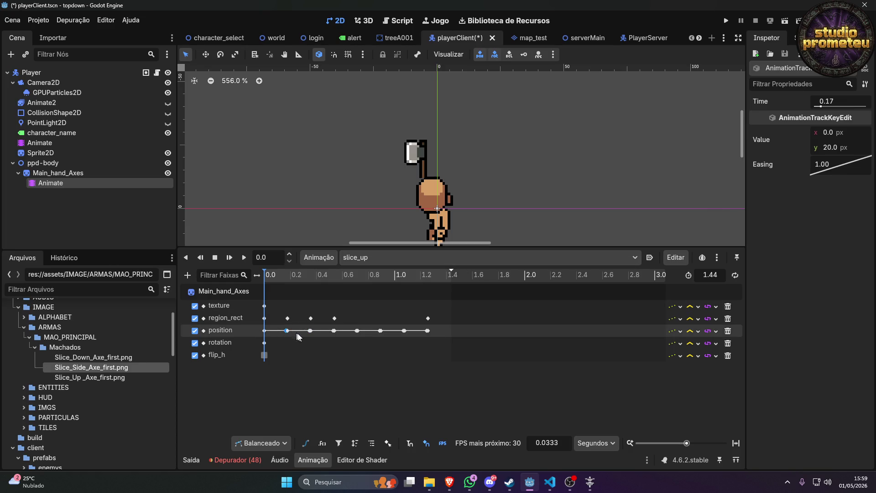
pyautogui.scroll(3, 299, 341)
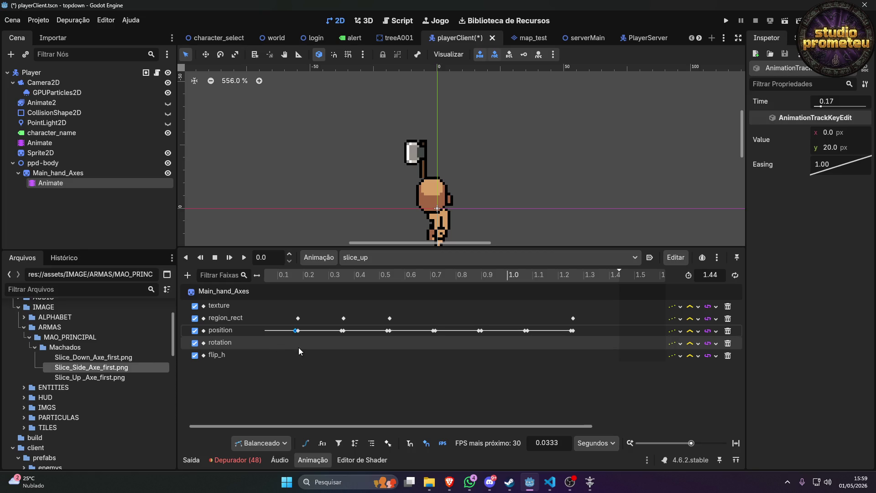
pyautogui.press('Delete')
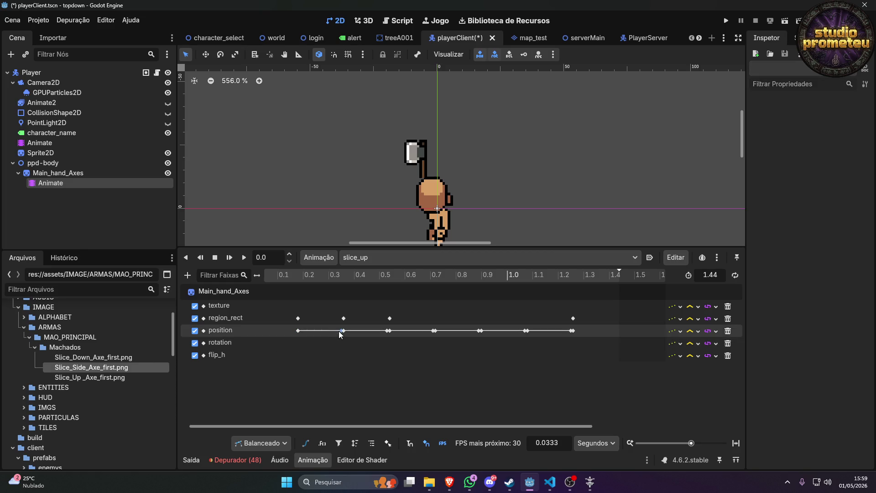
pyautogui.moveTo(387, 336); pyautogui.dragTo(524, 332)
pyautogui.click(469, 332)
pyautogui.click(552, 330)
pyautogui.click(564, 331)
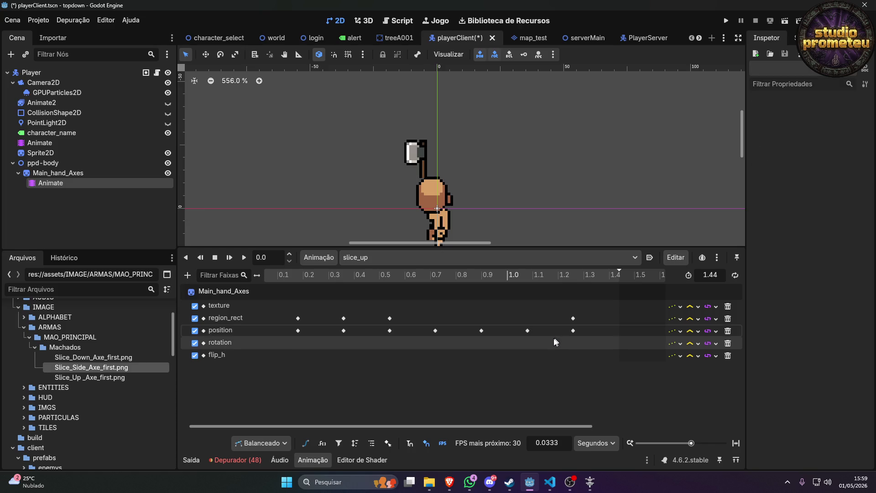
pyautogui.moveTo(459, 423); pyautogui.dragTo(385, 426)
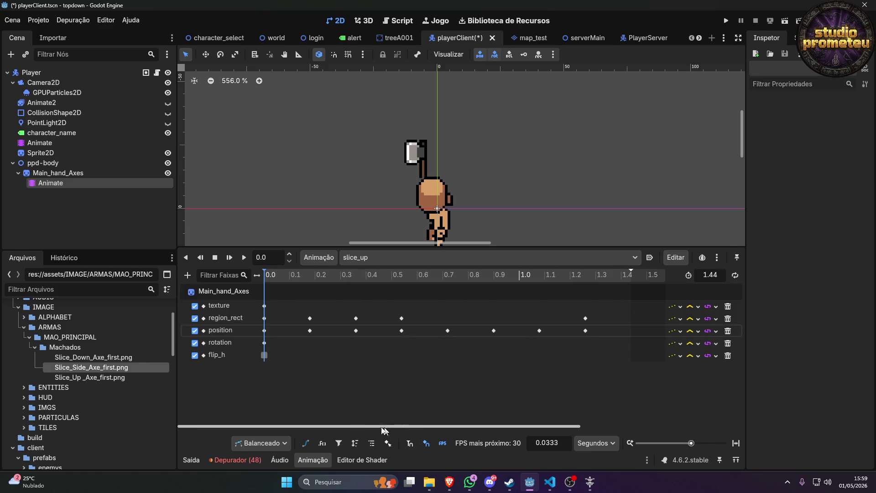
# Compare the hand's position keys with the body tracks and slice_down, then return to slice_up.
pyautogui.click(265, 331)
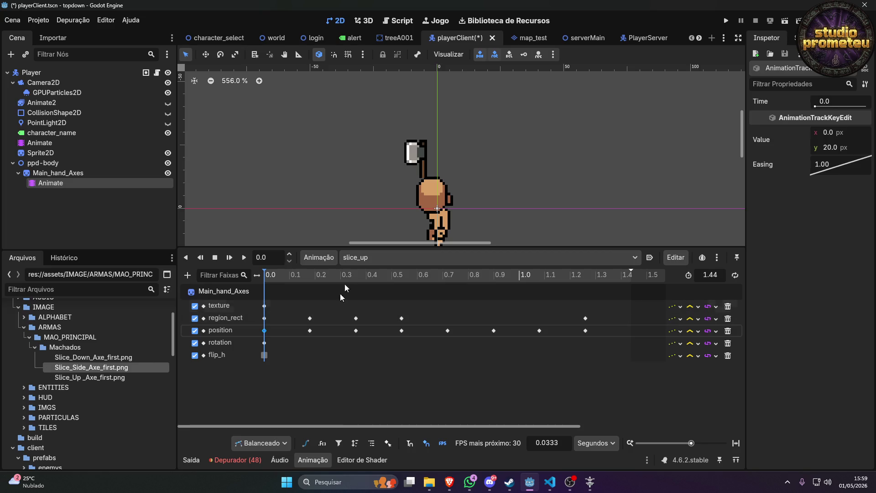
pyautogui.click(56, 146)
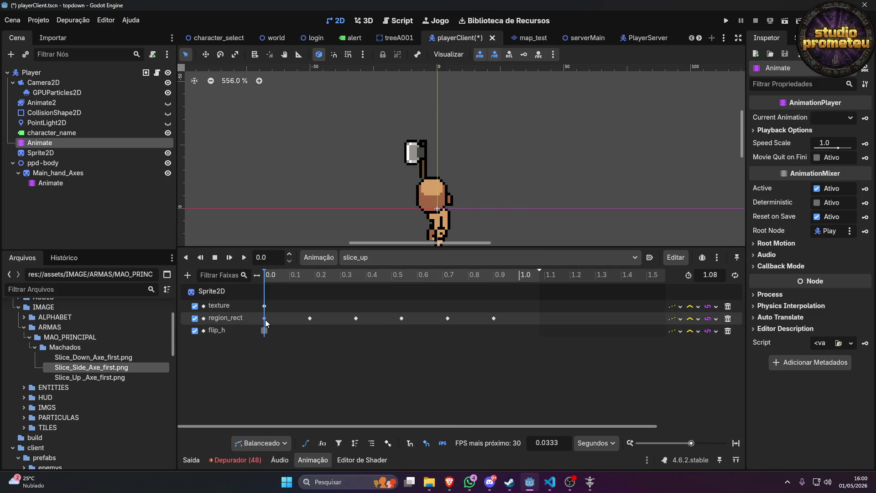
pyautogui.moveTo(265, 321)
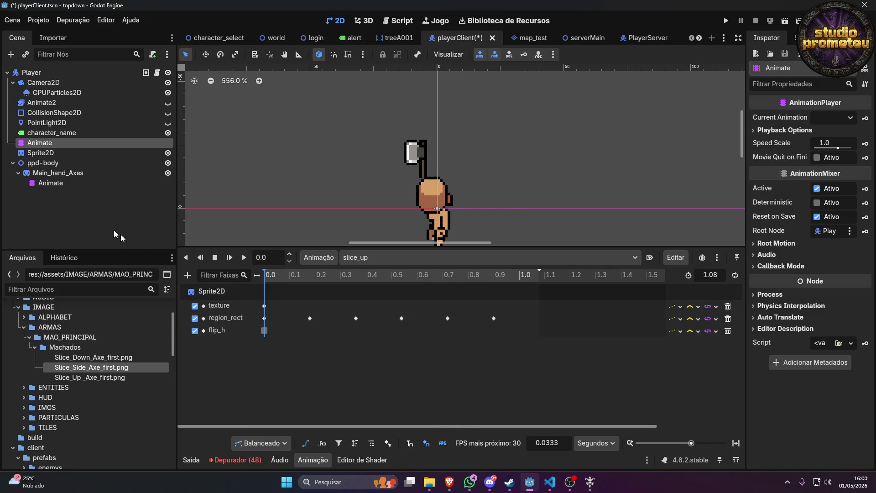
pyautogui.click(61, 185)
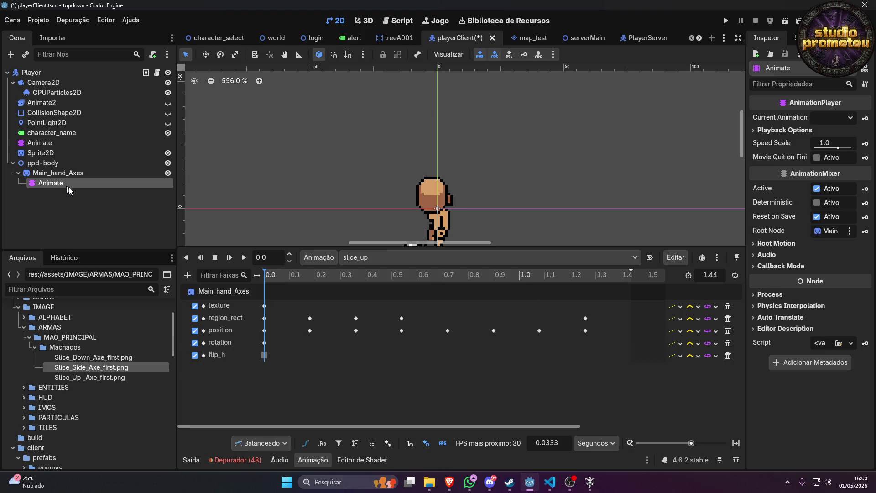
pyautogui.click(377, 259)
pyautogui.click(405, 284)
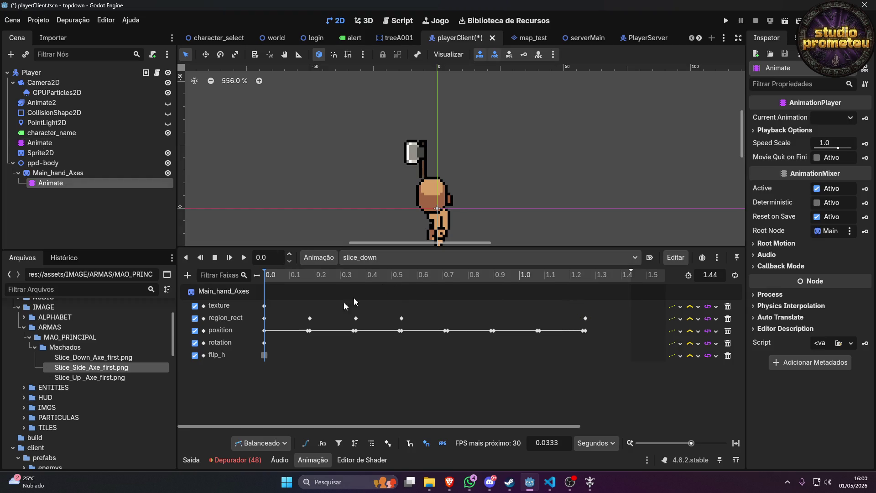
pyautogui.click(265, 331)
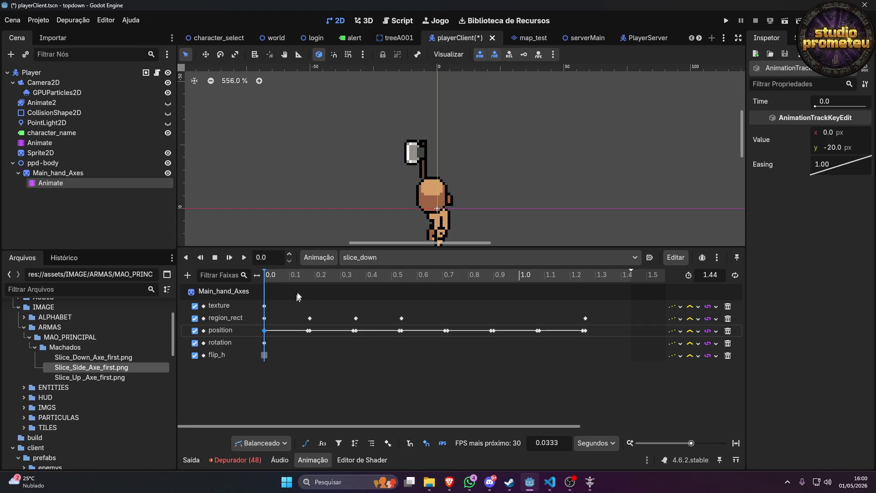
pyautogui.click(335, 256)
pyautogui.click(361, 254)
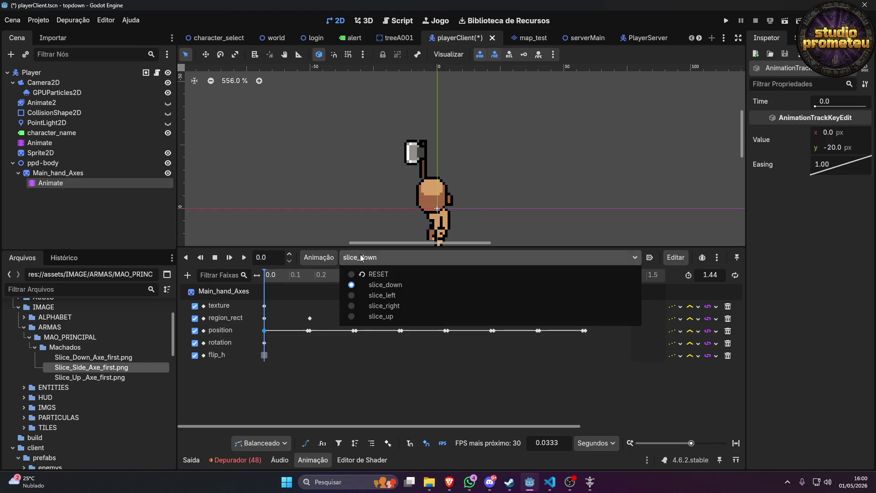
pyautogui.click(381, 317)
# Adjust the y values of the 0.18 and 0.36 position keys, setting 0.36 to 23.5.
pyautogui.click(265, 331)
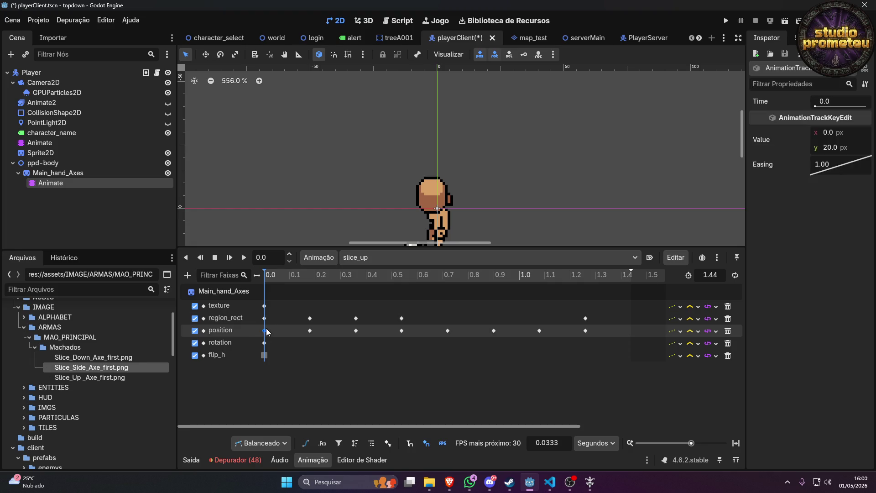
pyautogui.click(309, 333)
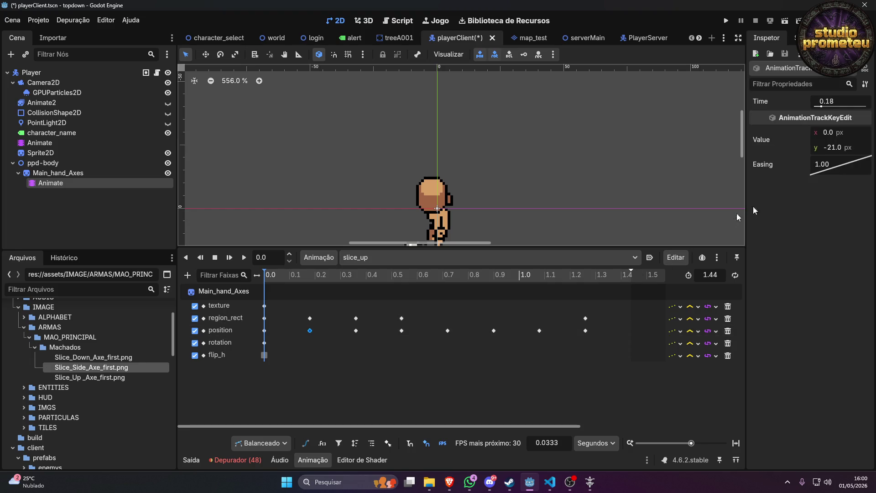
pyautogui.click(827, 147)
pyautogui.click(827, 147)
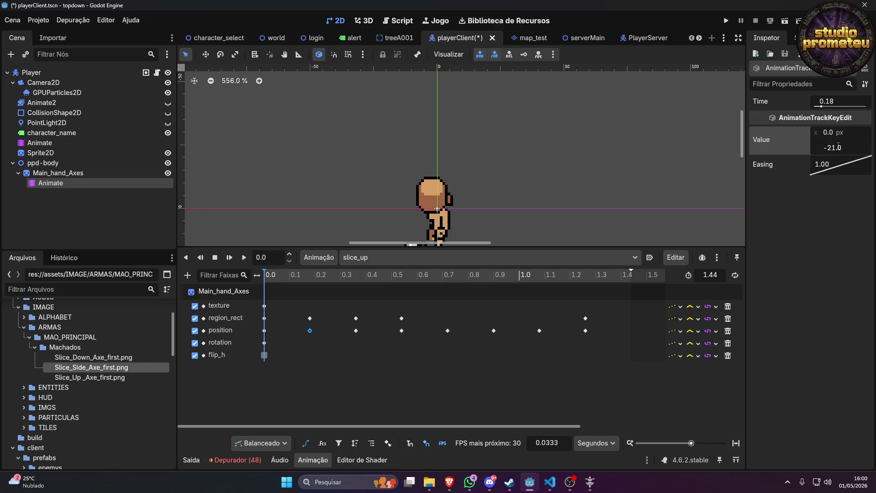
pyautogui.write('21')
pyautogui.click(356, 331)
pyautogui.doubleClick(831, 147)
pyautogui.press('Return')
# Set the 0.53 position key's y value to -23.
pyautogui.click(402, 331)
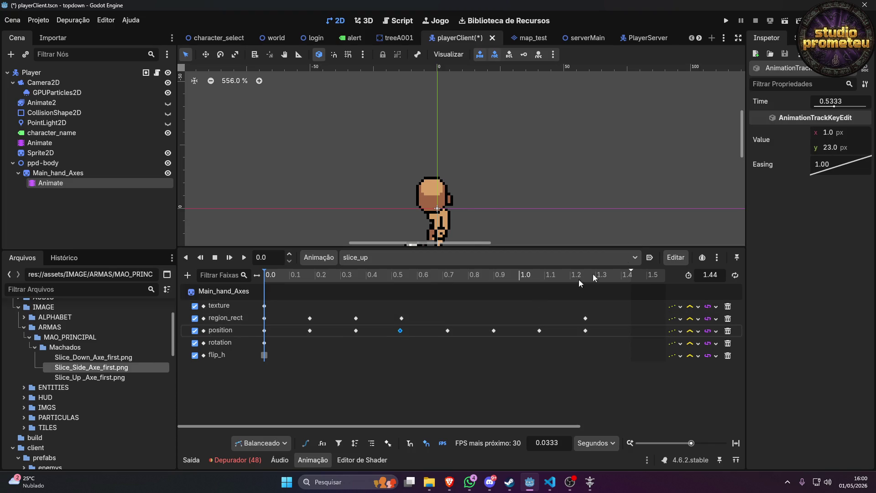
pyautogui.click(356, 331)
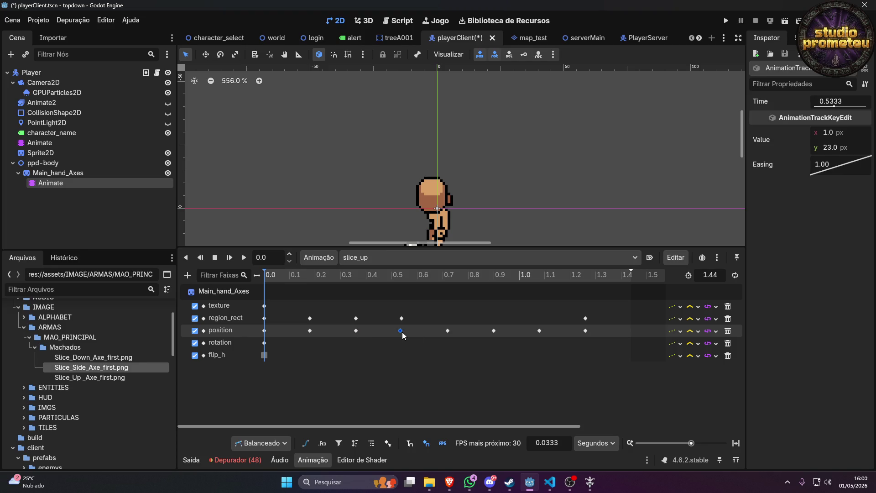
pyautogui.moveTo(451, 328)
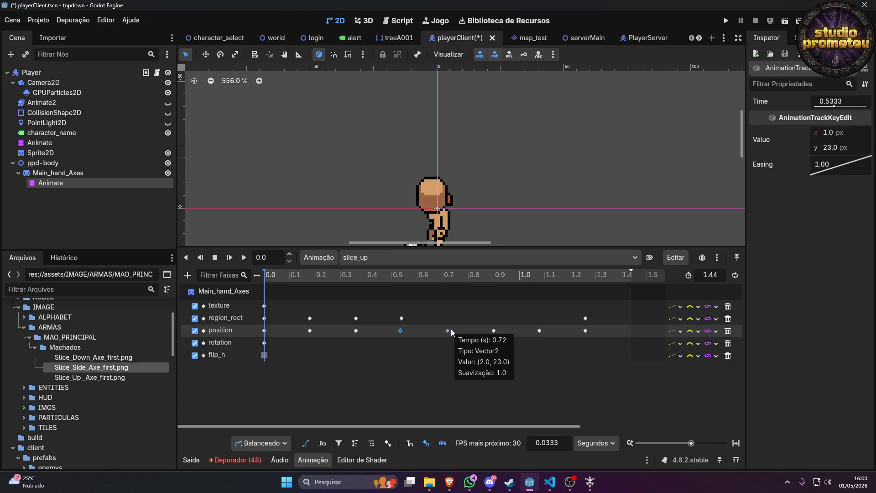
pyautogui.click(828, 147)
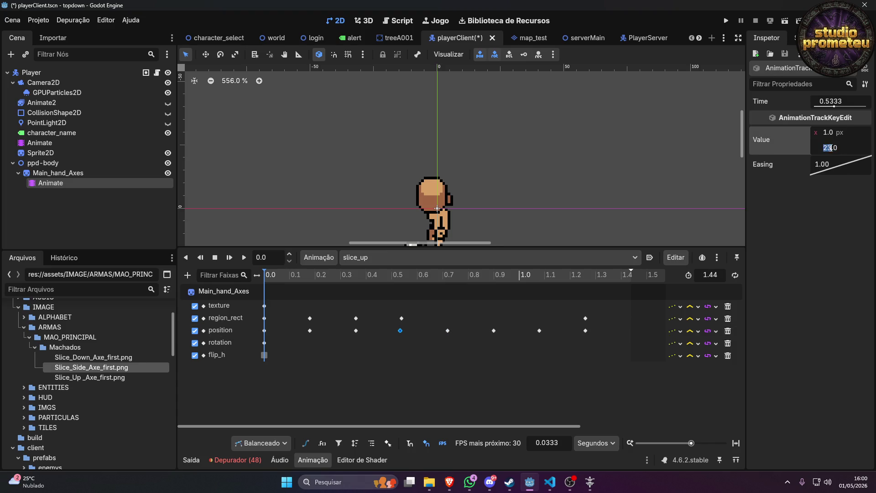
pyautogui.write('-')
pyautogui.press('Return')
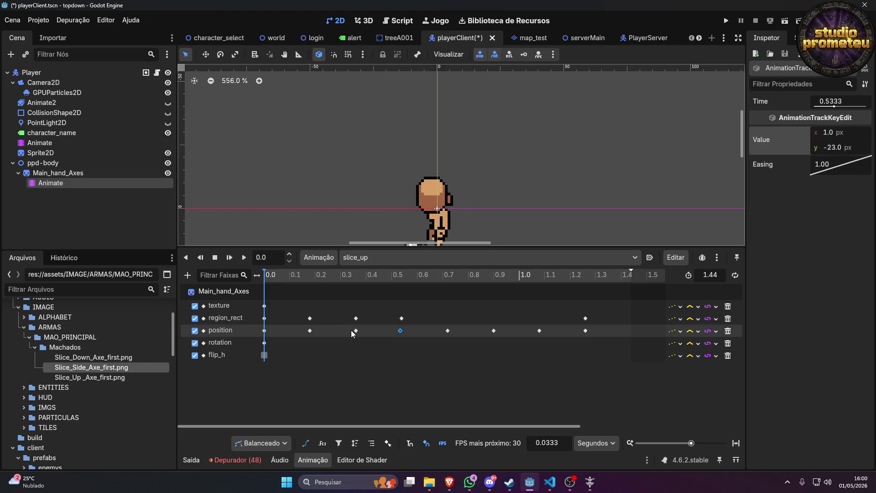
# Set the 0.72 position key to y -23 and x -2.
pyautogui.click(356, 331)
pyautogui.click(401, 333)
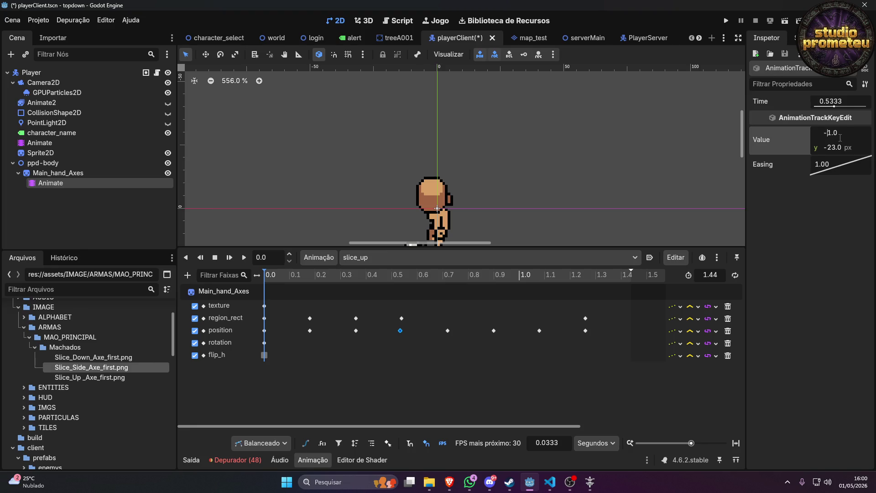
pyautogui.click(449, 332)
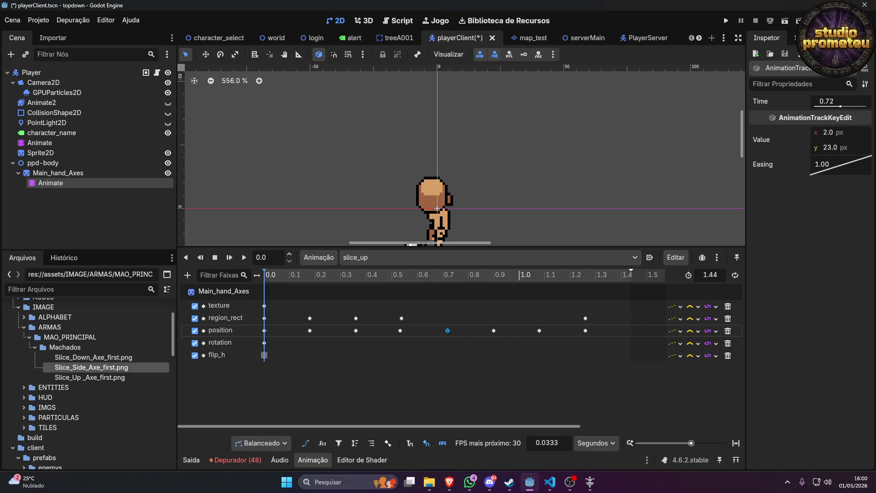
pyautogui.click(848, 147)
pyautogui.write('-23')
pyautogui.press('Return')
pyautogui.click(837, 133)
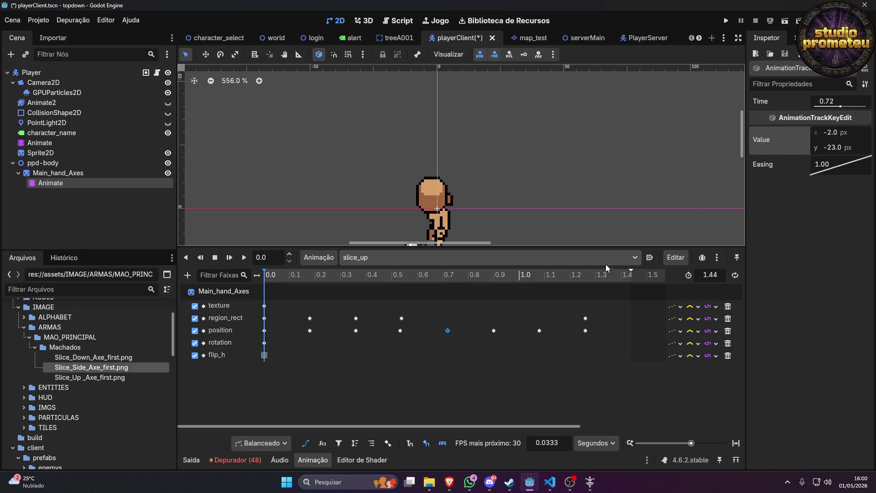
pyautogui.click(494, 331)
# Adjust the position values of the 0.9 and 1.08 keys in the Inspector.
pyautogui.click(837, 149)
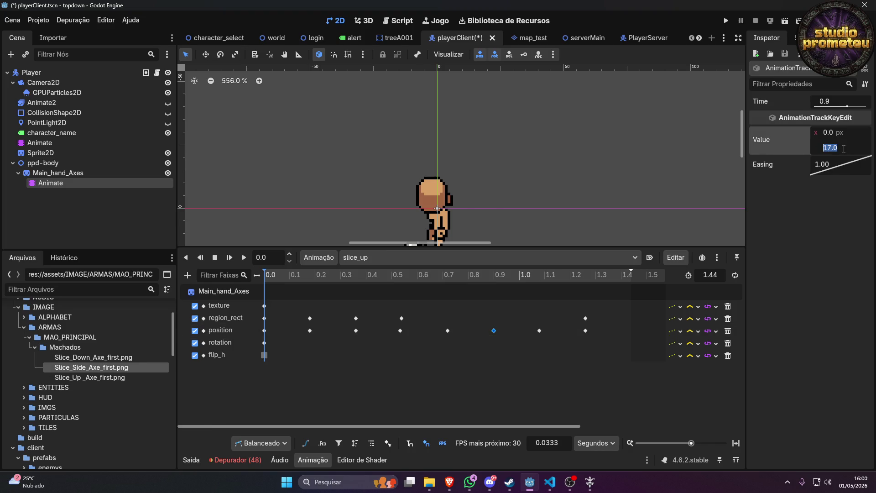
pyautogui.press('Left')
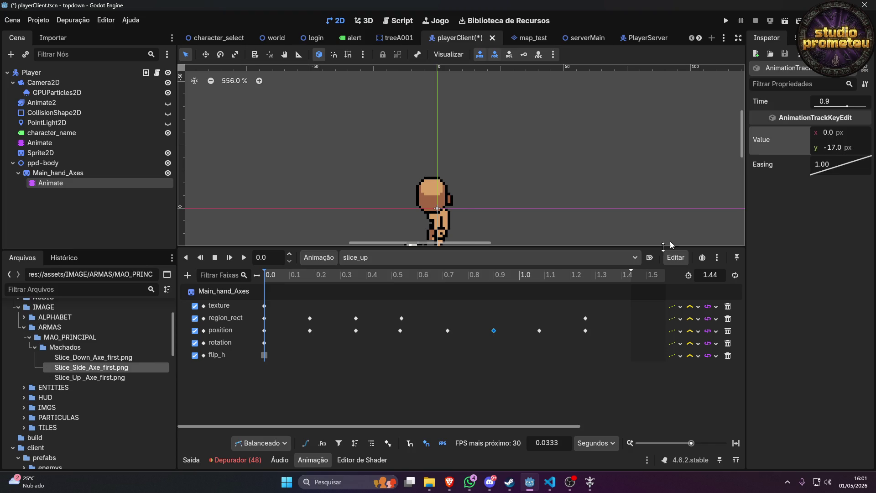
pyautogui.click(539, 331)
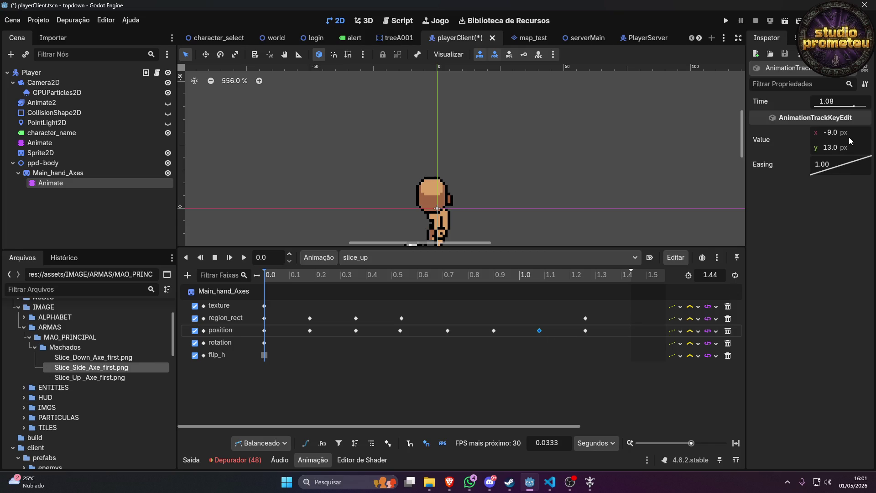
pyautogui.press('Return')
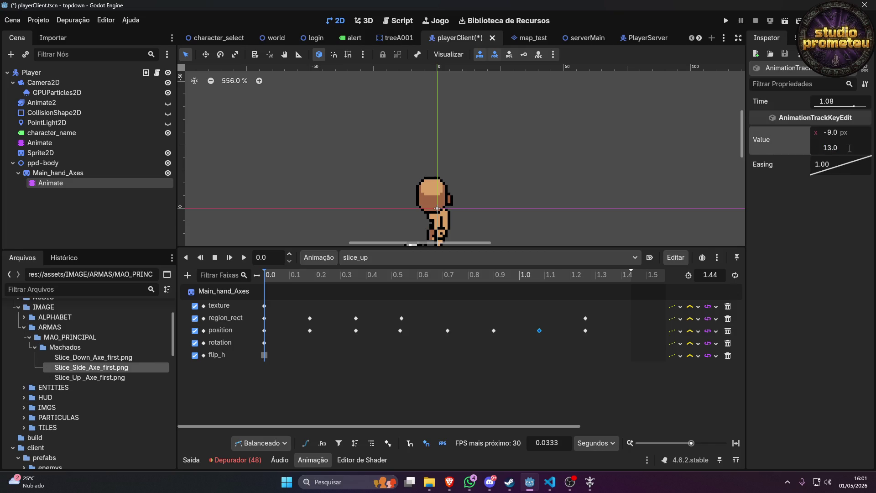
pyautogui.write('-13')
pyautogui.doubleClick(829, 133)
# Set the 1.26 s position key to (9, 16) and play slice_up to check the axe.
pyautogui.click(584, 331)
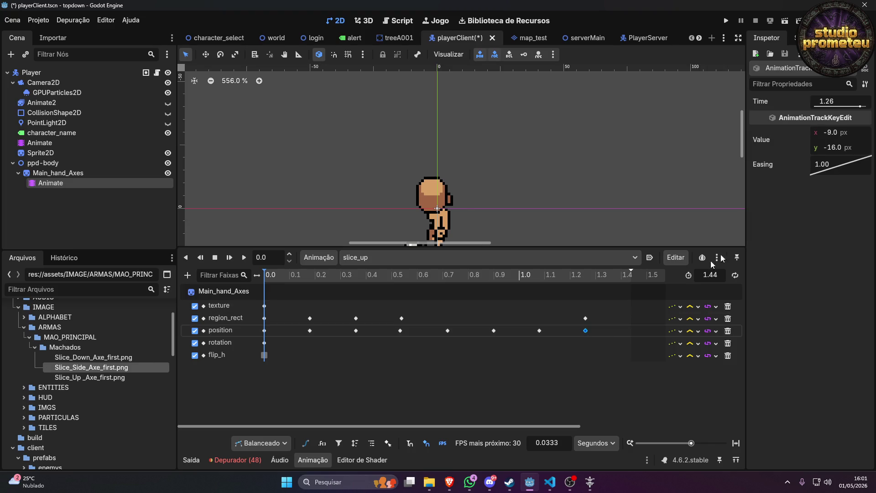
pyautogui.click(837, 133)
pyautogui.press('Home')
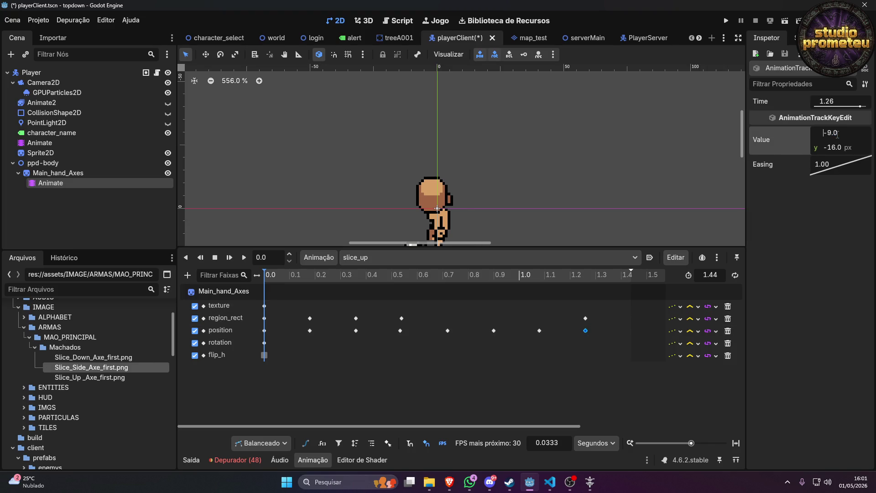
pyautogui.click(539, 330)
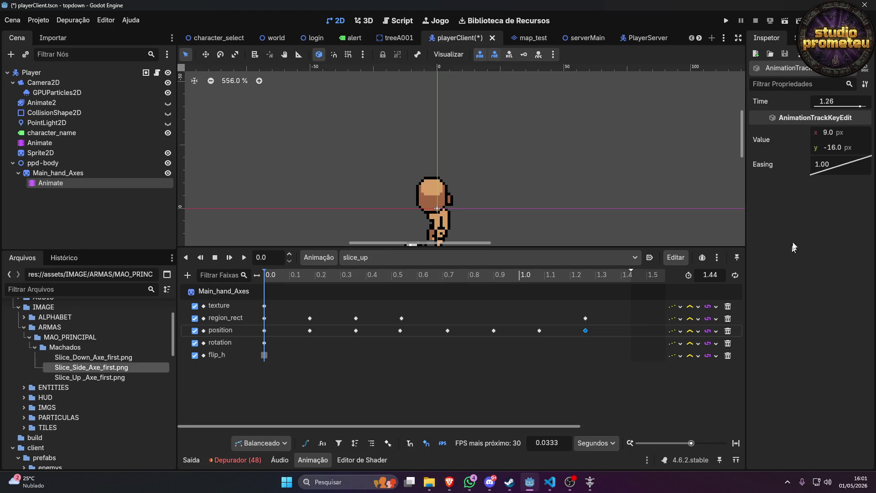
pyautogui.click(831, 154)
pyautogui.click(830, 148)
pyautogui.write('16')
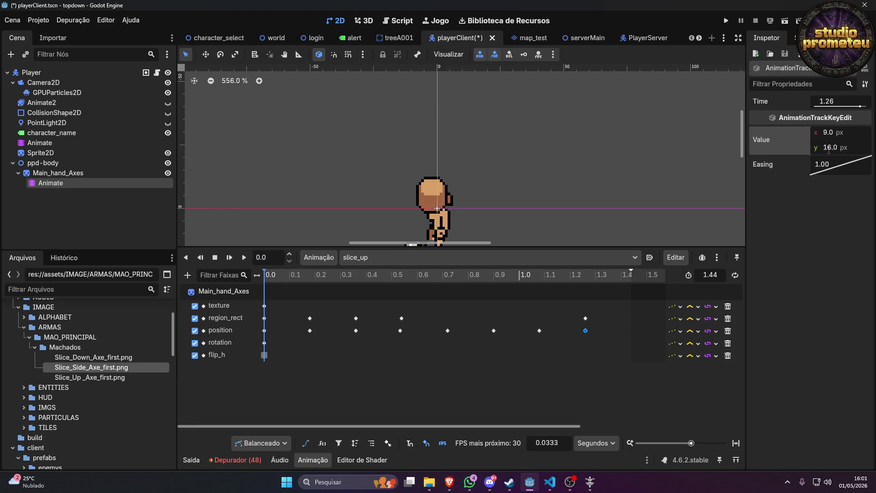
pyautogui.click(244, 258)
pyautogui.click(242, 254)
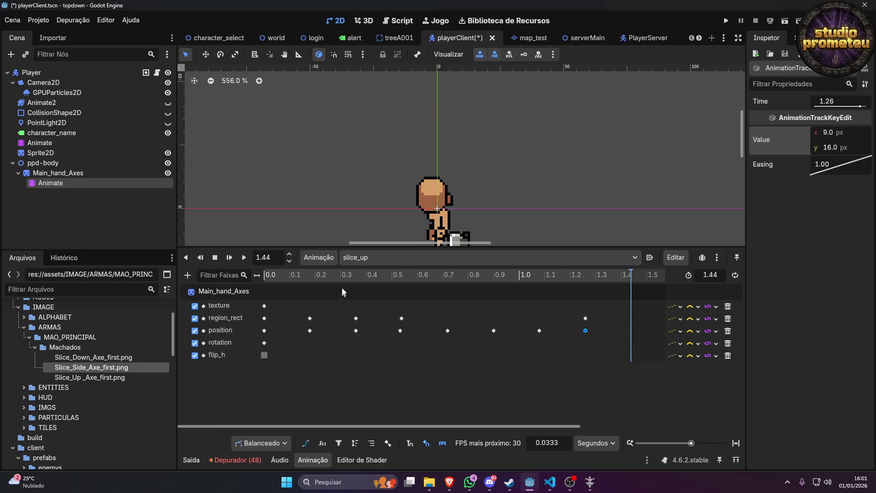
pyautogui.click(359, 258)
# Add a flip_v key track to the axe's slice_down and slice_right animations.
pyautogui.click(385, 284)
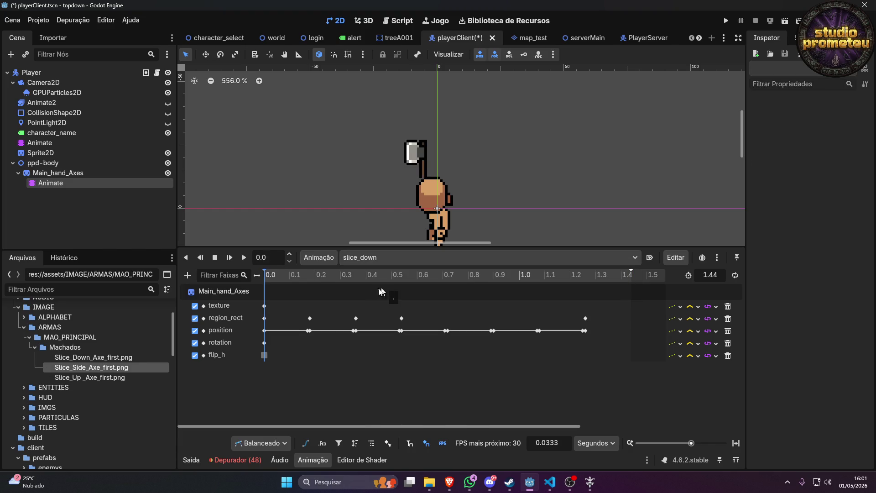
pyautogui.click(72, 174)
pyautogui.click(858, 216)
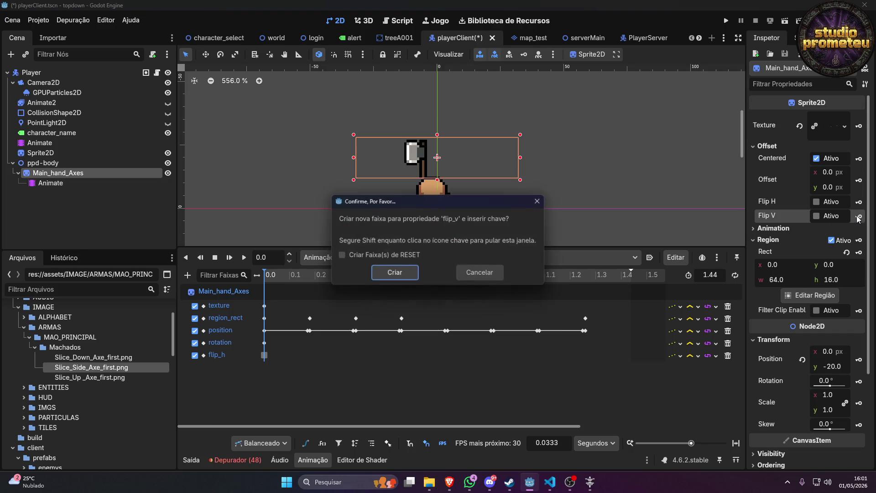
pyautogui.click(396, 276)
pyautogui.click(397, 258)
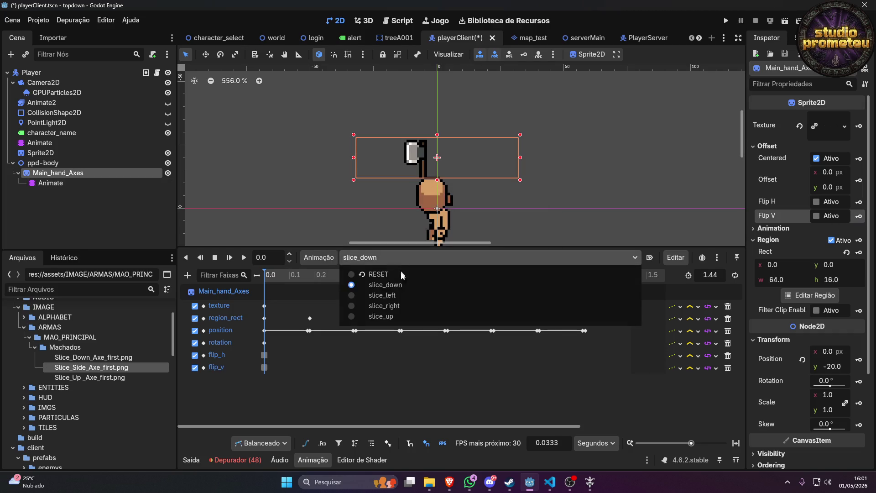
pyautogui.click(404, 307)
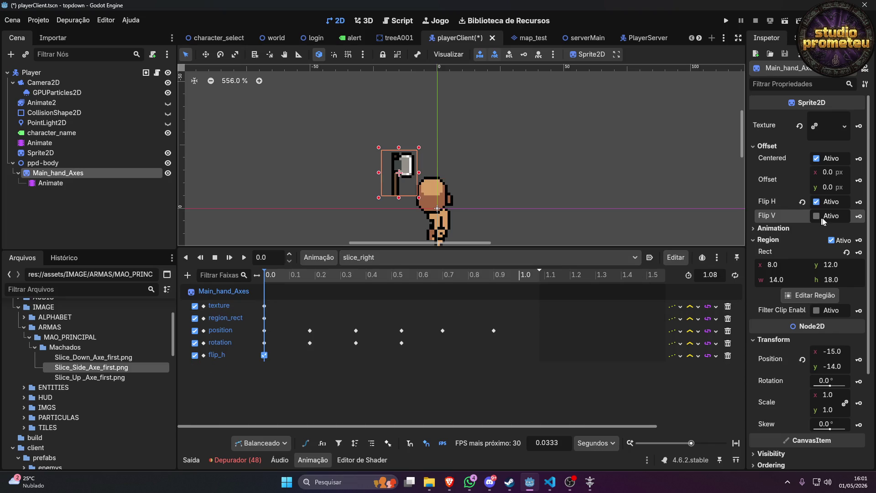
pyautogui.click(858, 216)
pyautogui.click(379, 273)
# Add a flip_v track to slice_left, then switch to slice_up and enable Flip V.
pyautogui.click(380, 258)
pyautogui.click(390, 296)
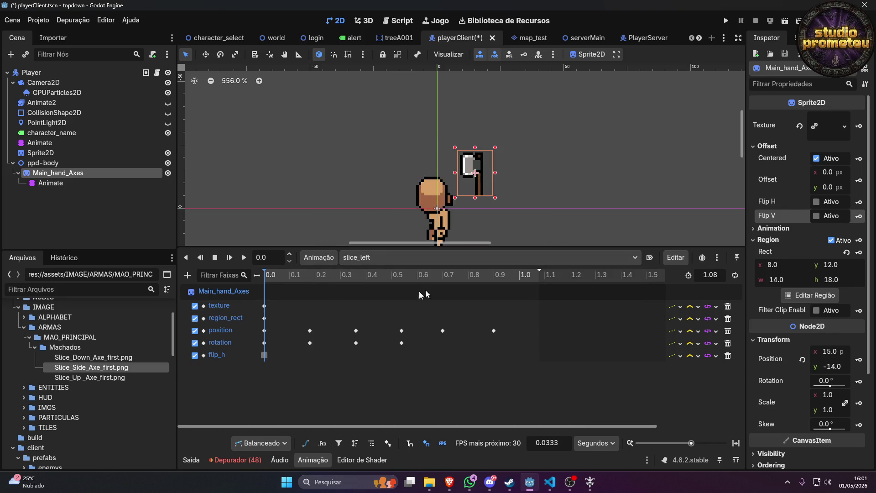
pyautogui.click(858, 217)
pyautogui.click(388, 277)
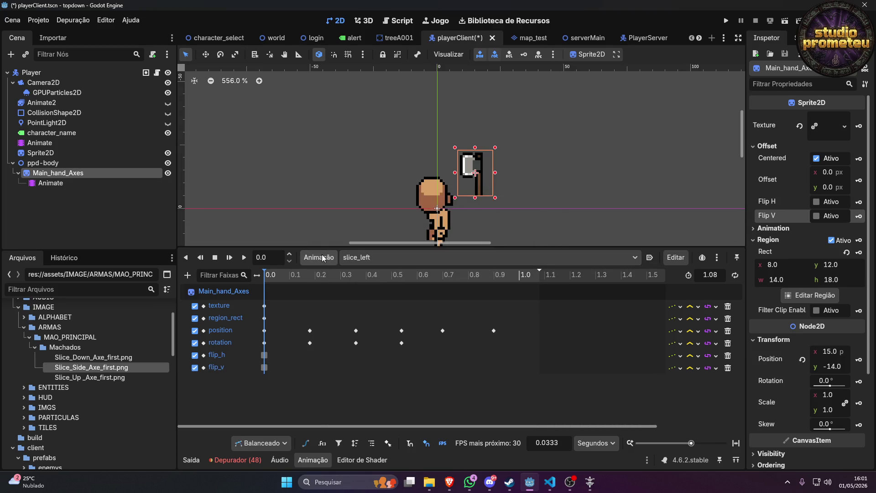
pyautogui.click(383, 258)
pyautogui.click(391, 317)
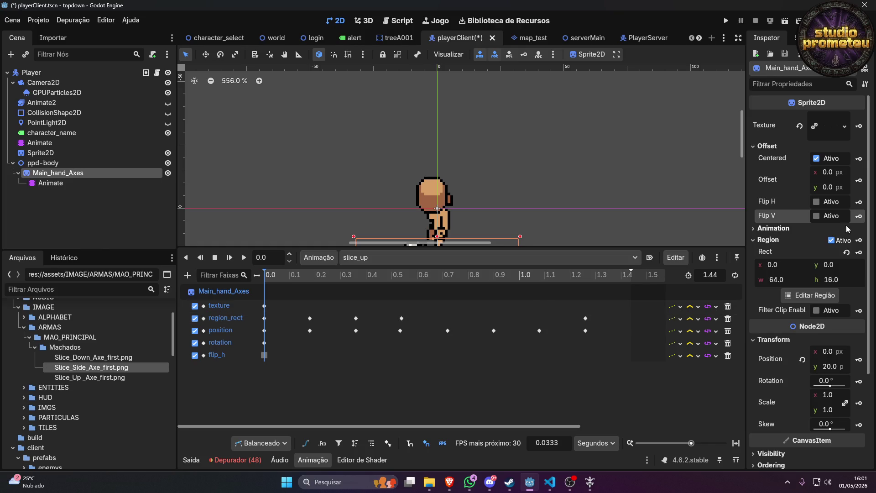
pyautogui.click(816, 216)
# Enable Flip H, key Flip V into slice_up, and preview the flipped axe.
pyautogui.click(817, 201)
pyautogui.scroll(-2, 555, 173)
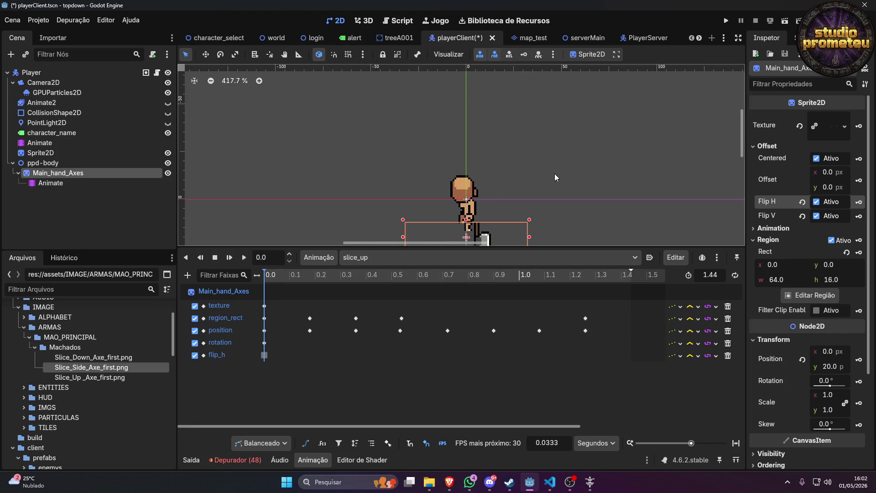
pyautogui.click(858, 217)
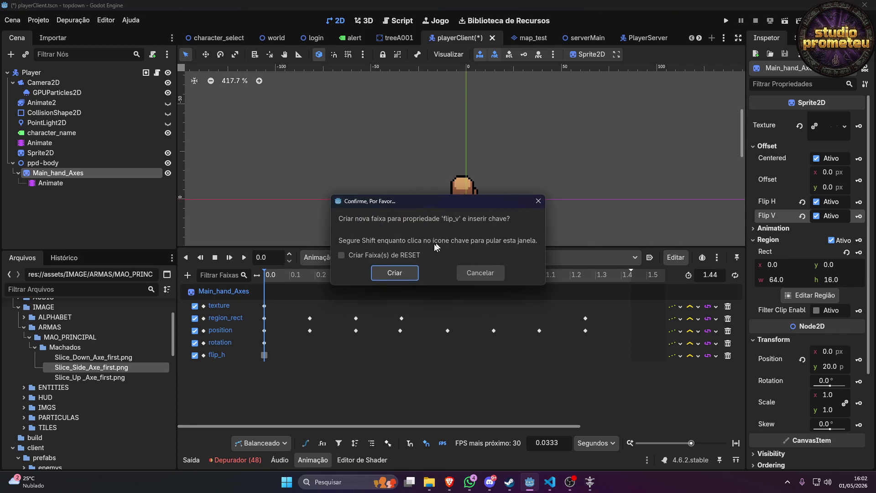
pyautogui.click(409, 275)
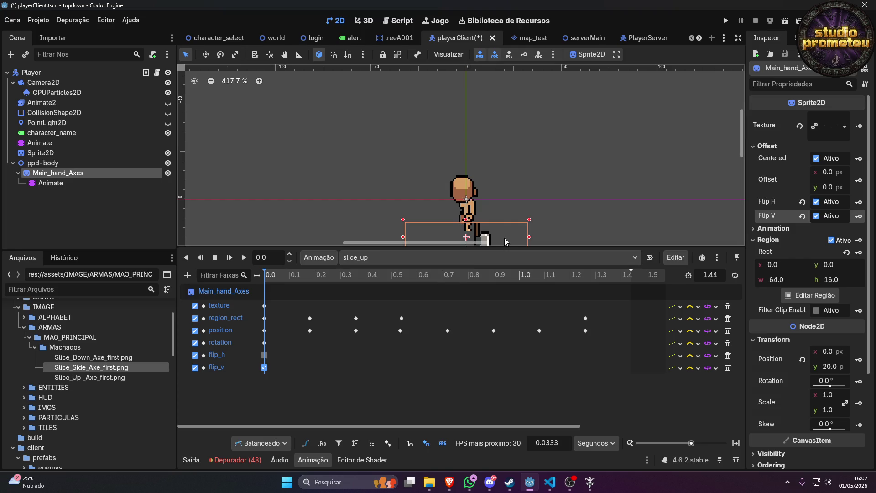
pyautogui.scroll(4, 460, 220)
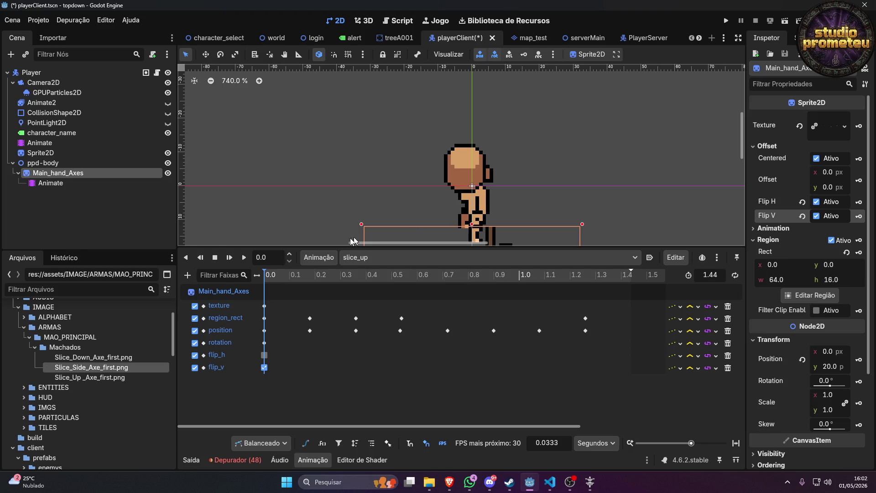
pyautogui.click(246, 257)
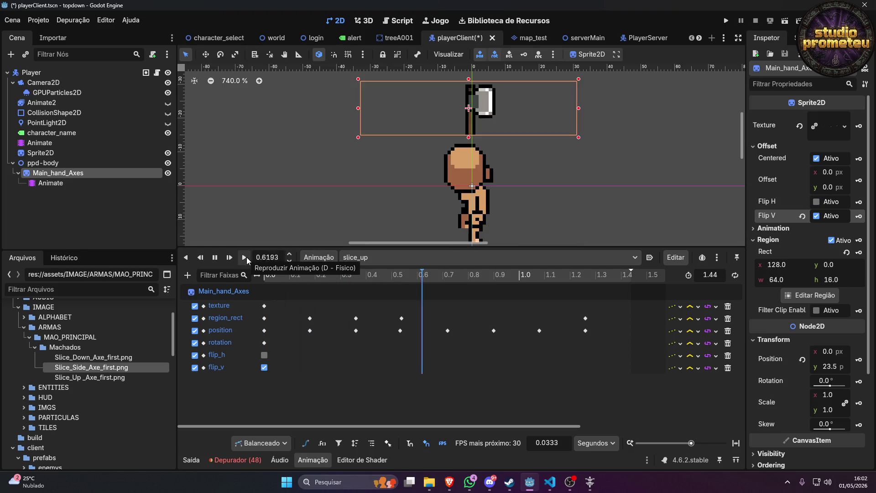
pyautogui.click(245, 258)
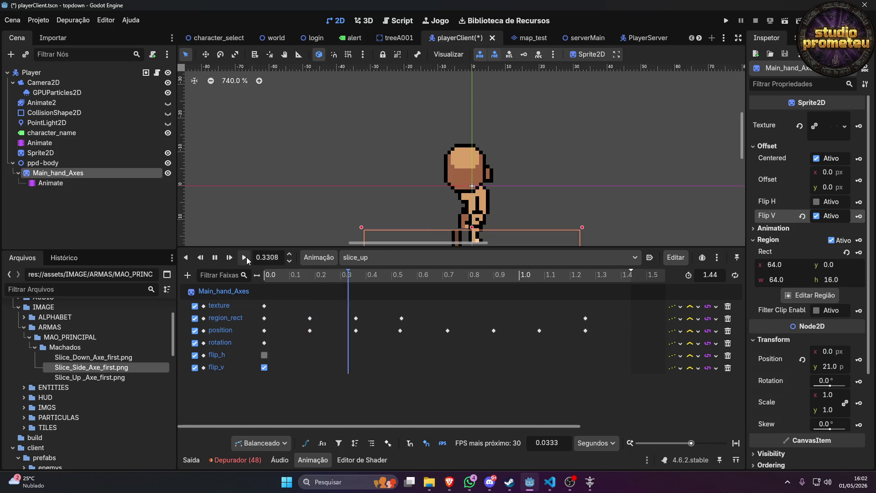
# Turn on the flip_h key value at 0.0 and replay slice_up several times.
pyautogui.click(265, 356)
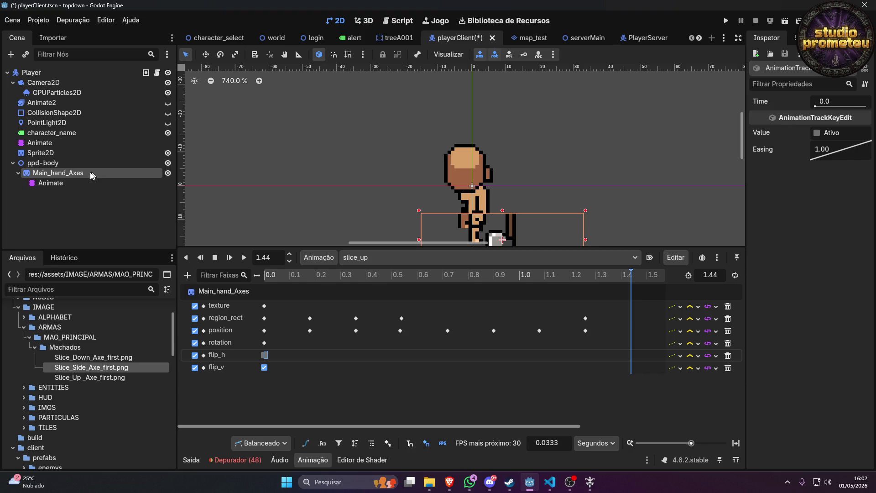
pyautogui.click(817, 132)
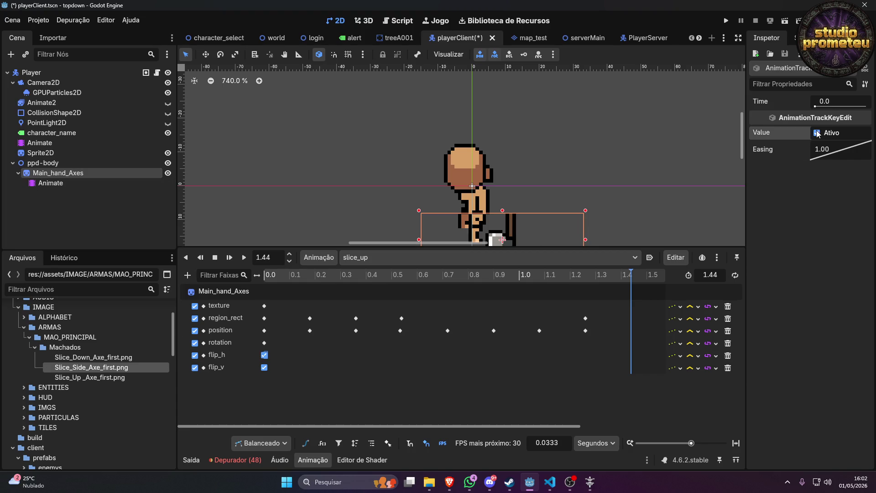
pyautogui.click(244, 258)
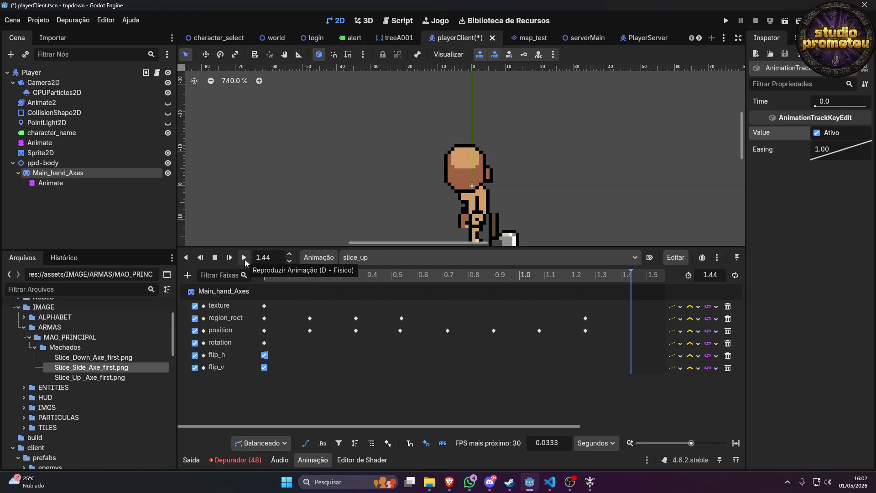
pyautogui.click(245, 259)
pyautogui.click(244, 258)
pyautogui.click(245, 259)
# Run the game with F5, log in, and enter the forest with a character.
pyautogui.press('F5')
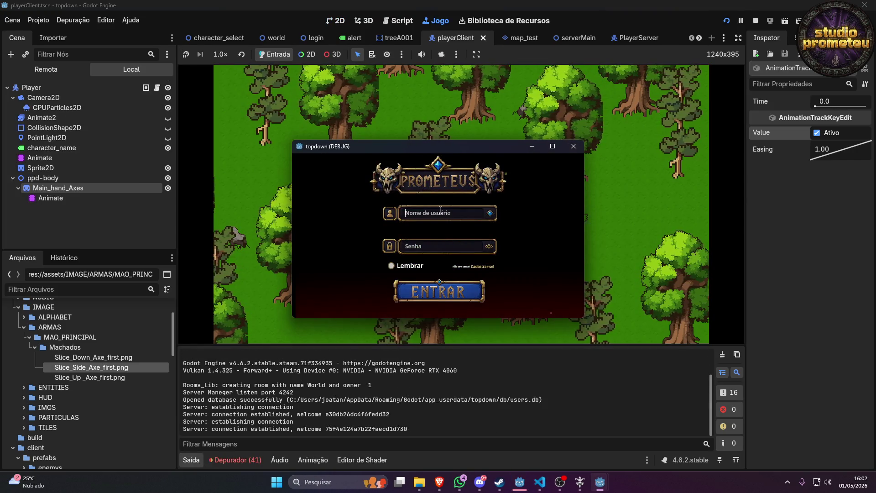
pyautogui.click(434, 292)
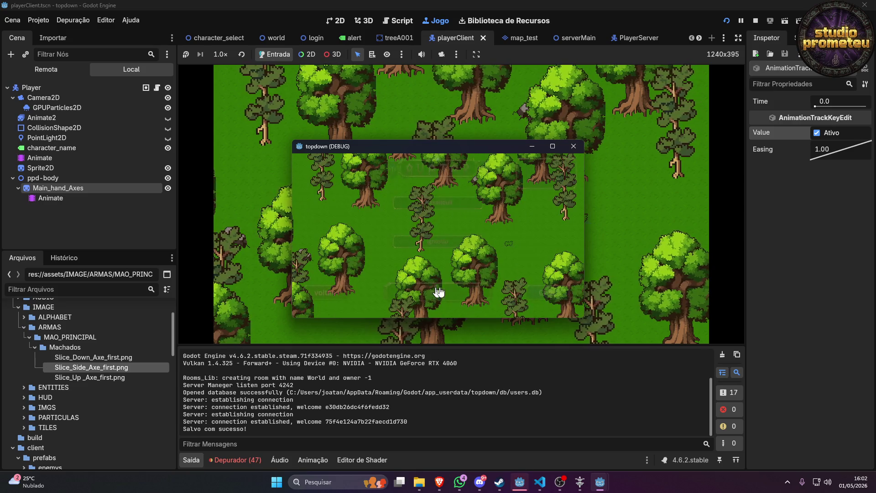
pyautogui.click(555, 145)
pyautogui.click(436, 150)
pyautogui.click(446, 397)
# Walk upward and swing the axe repeatedly to test slice_up, then close the game window.
pyautogui.press('w')
pyautogui.click(442, 305)
pyautogui.click(443, 305)
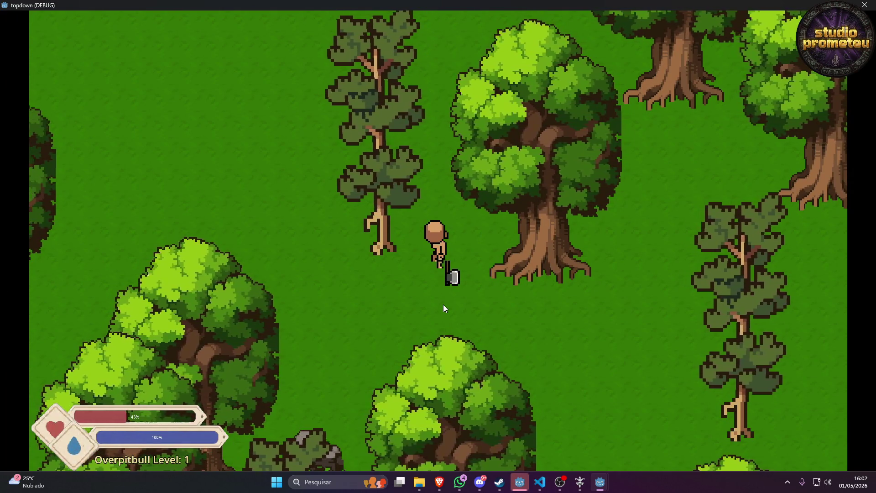
pyautogui.click(443, 305)
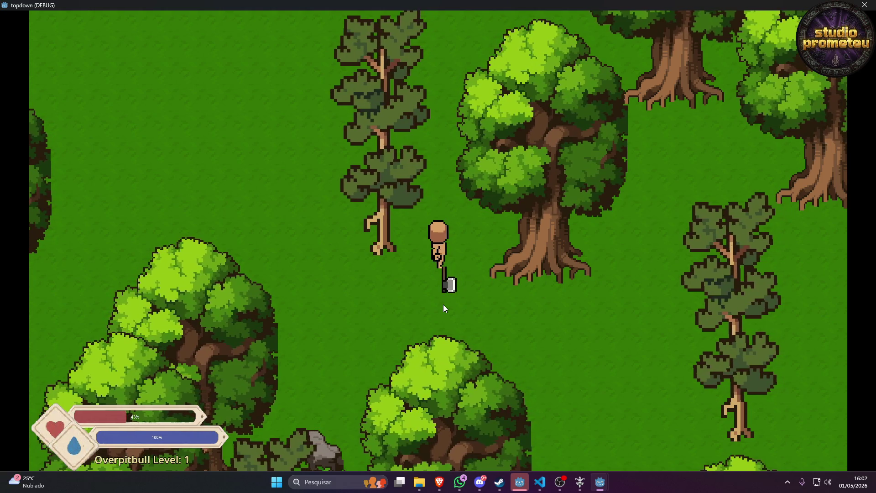
pyautogui.click(443, 305)
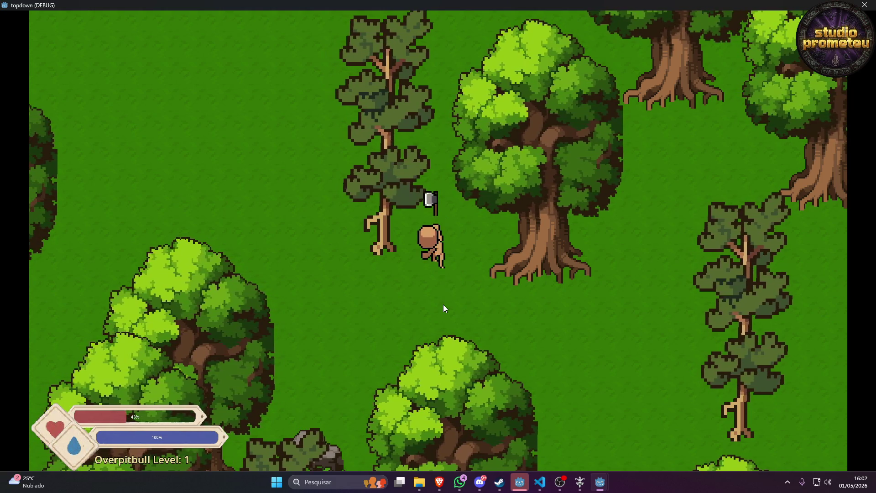
pyautogui.click(443, 305)
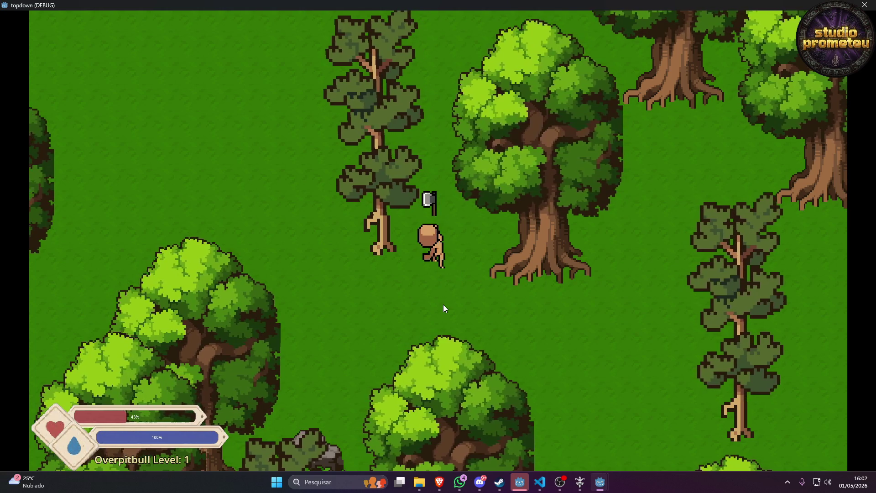
pyautogui.click(865, 6)
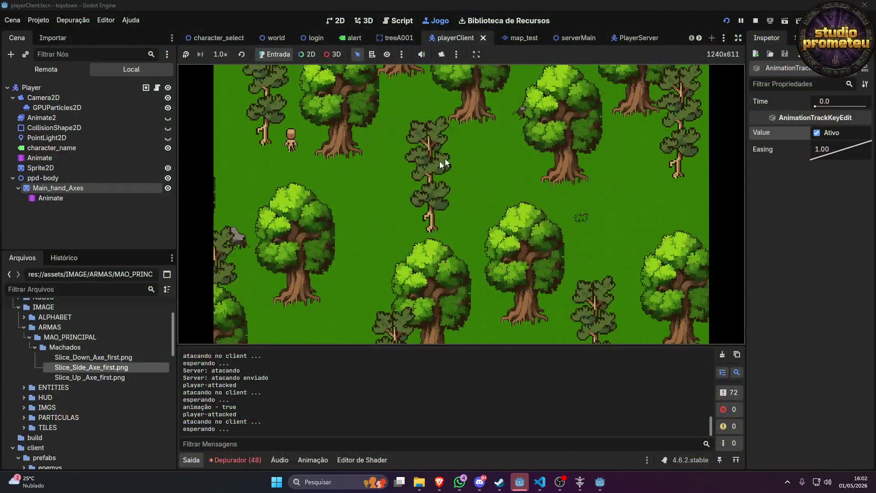
# Stop the game, view the body's slice_up tracks, undo a length change, and save.
pyautogui.click(755, 20)
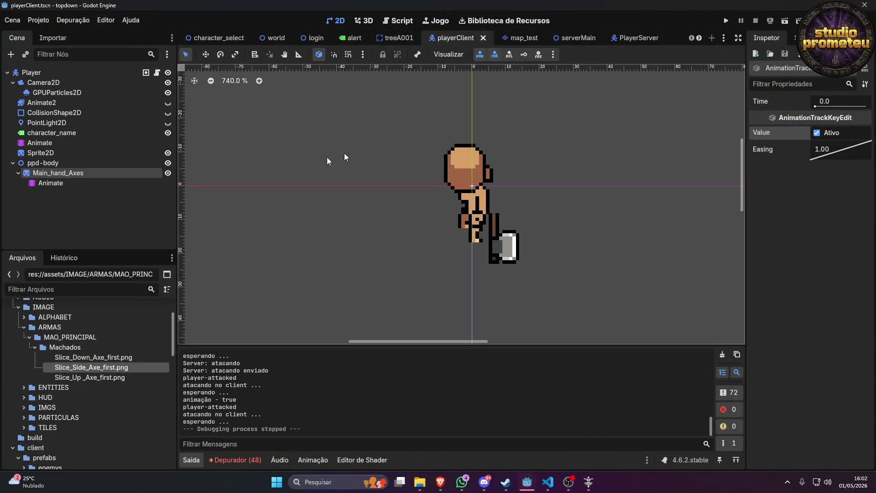
pyautogui.click(504, 248)
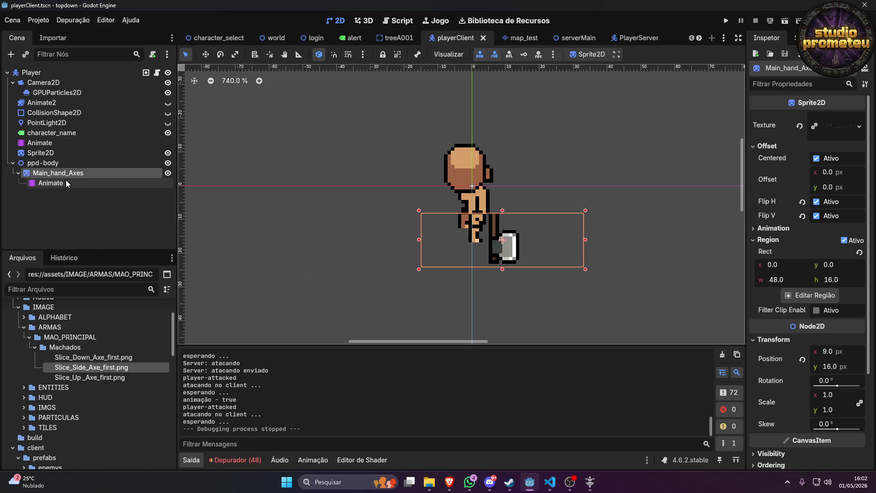
pyautogui.click(57, 143)
pyautogui.moveTo(541, 274); pyautogui.dragTo(382, 275)
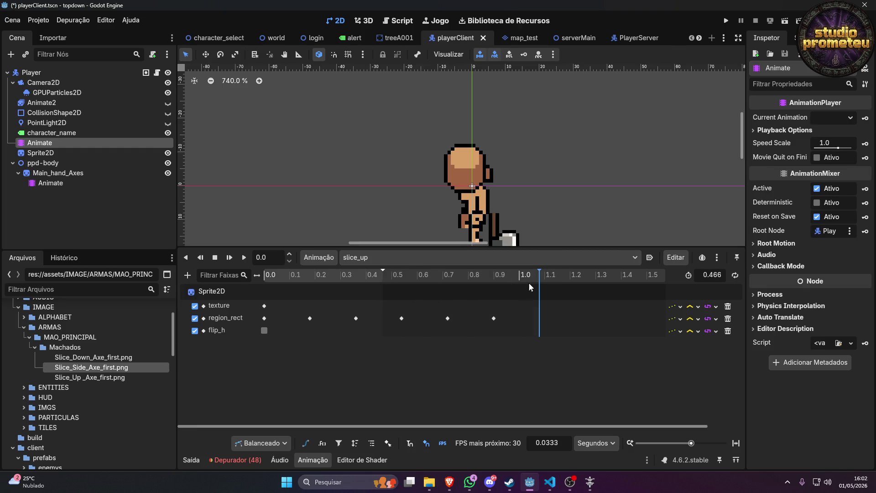
pyautogui.hotkey('ctrl', 'z')
pyautogui.hotkey('ctrl', 's')
pyautogui.moveTo(533, 288); pyautogui.dragTo(230, 286)
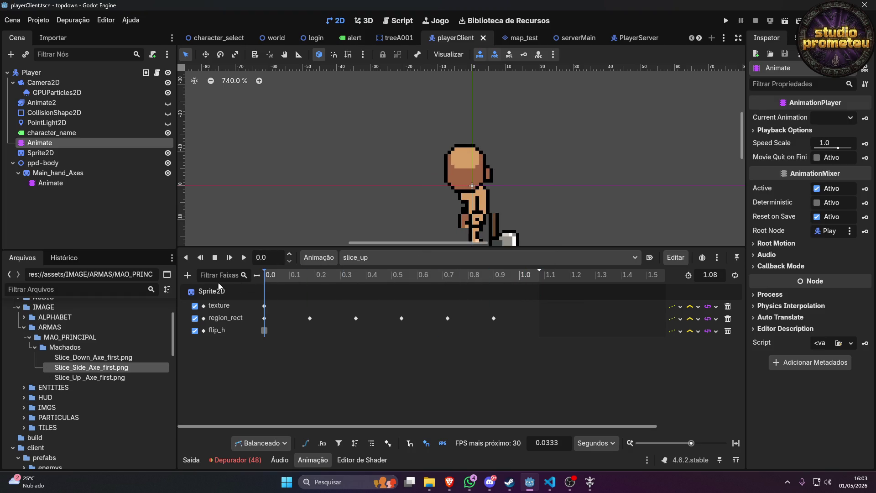
# Drag the Main_hand_Axes sprite to position (-4, 17) at the start of slice_up.
pyautogui.click(51, 183)
pyautogui.click(52, 173)
pyautogui.scroll(-1, 471, 216)
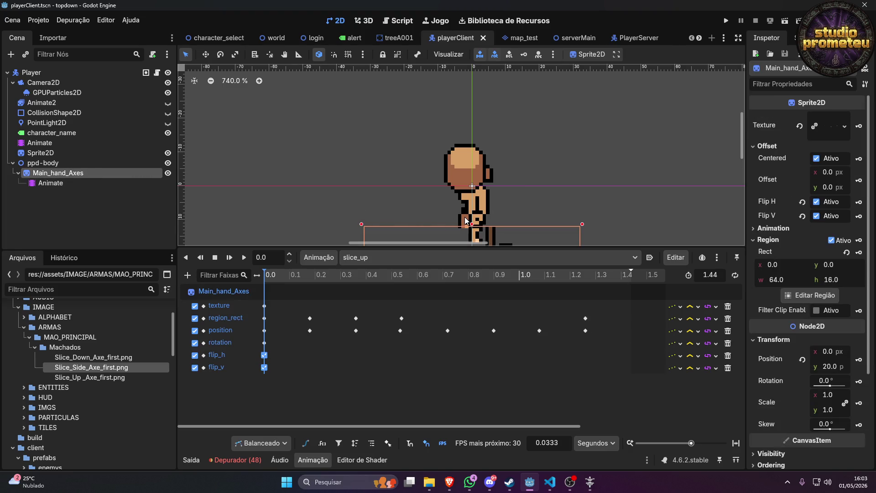
pyautogui.scroll(-3, 532, 219)
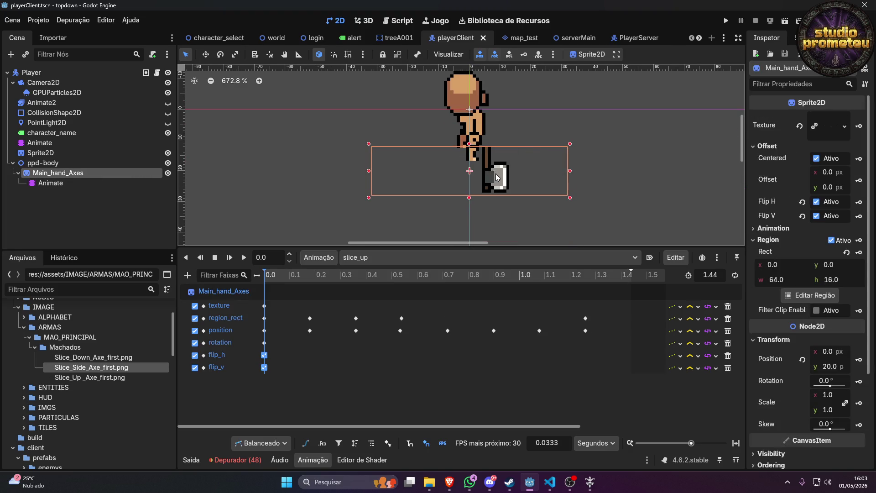
pyautogui.moveTo(495, 177); pyautogui.dragTo(485, 165)
pyautogui.scroll(2, 485, 147)
pyautogui.scroll(4, 484, 147)
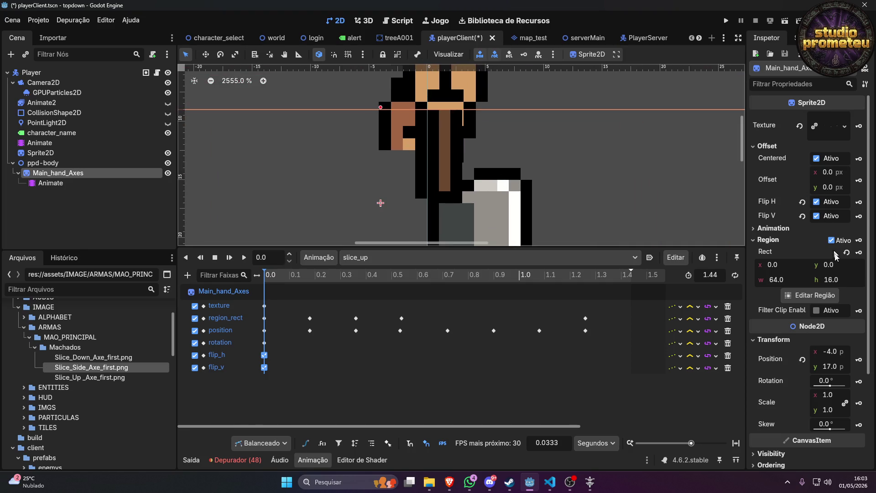
# Adjust the axe sprite's Position y in small increments up to 17.6.
pyautogui.click(840, 367)
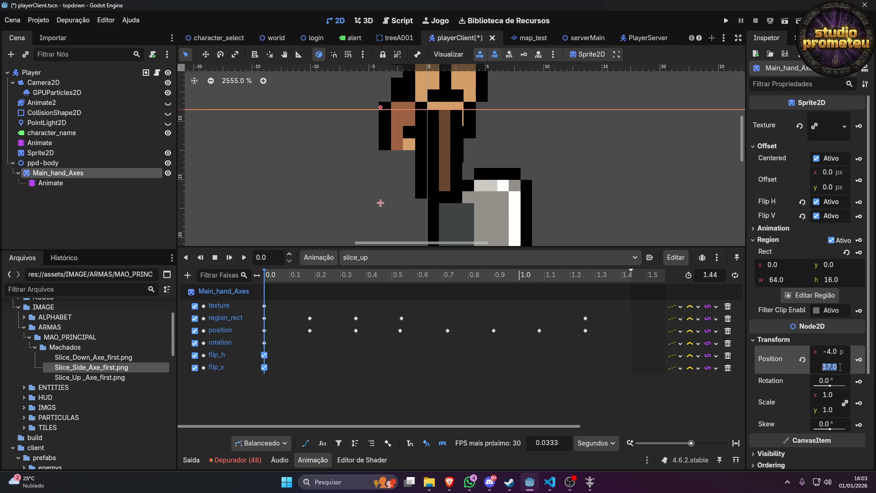
pyautogui.press('Return')
pyautogui.write('17.3')
pyautogui.press('Return')
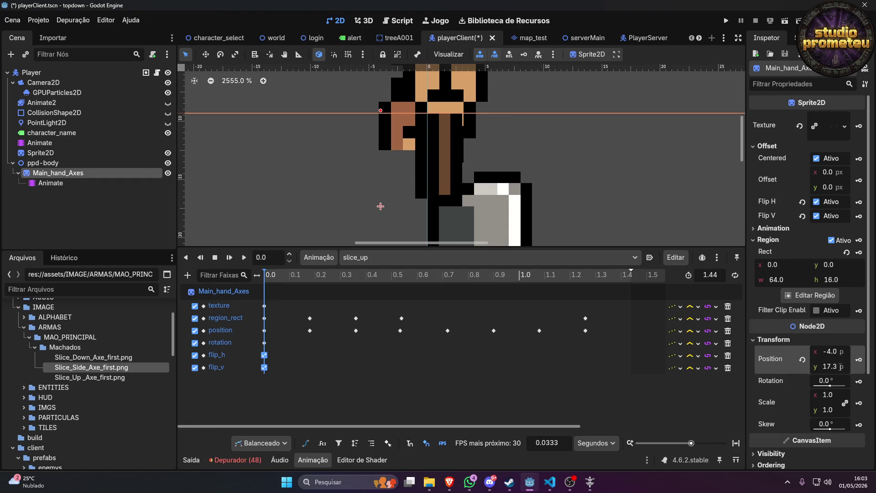
pyautogui.click(840, 366)
pyautogui.write('17.')
pyautogui.press('Return')
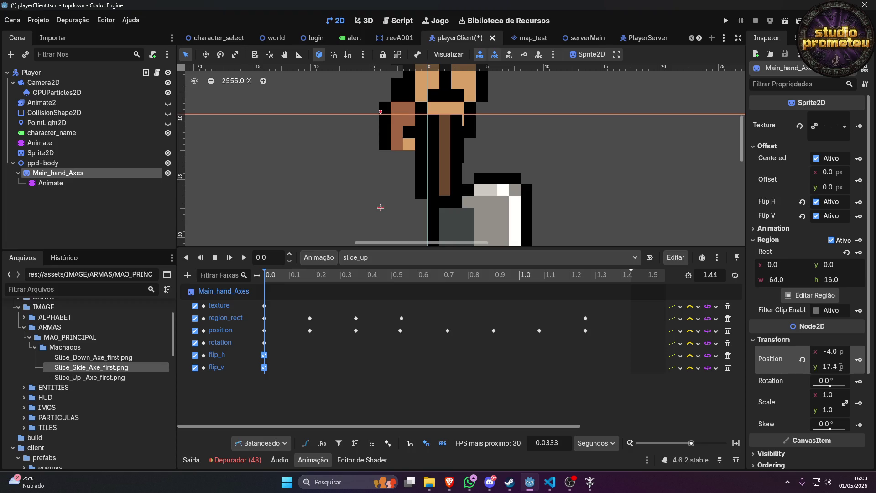
pyautogui.click(840, 367)
pyautogui.click(840, 367)
pyautogui.write('17.6')
pyautogui.press('Return')
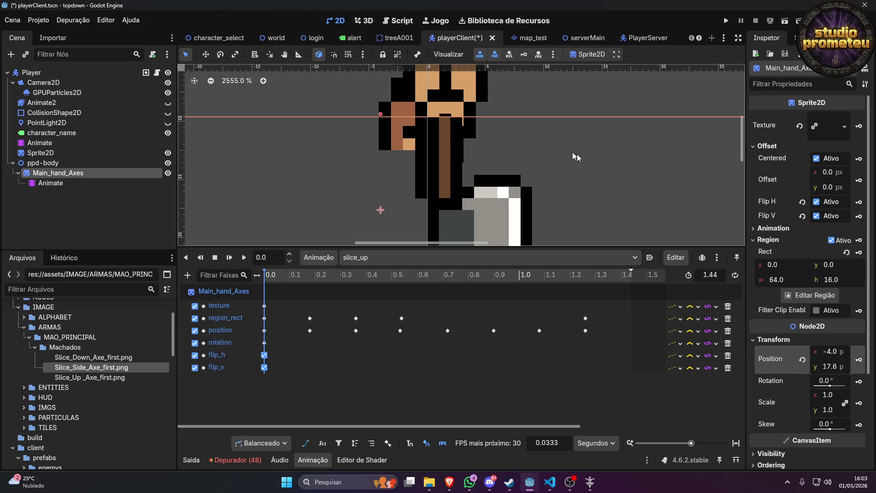
# Reselect the axe sprite, check its Position, then show the body's slice_up tracks.
pyautogui.click(540, 135)
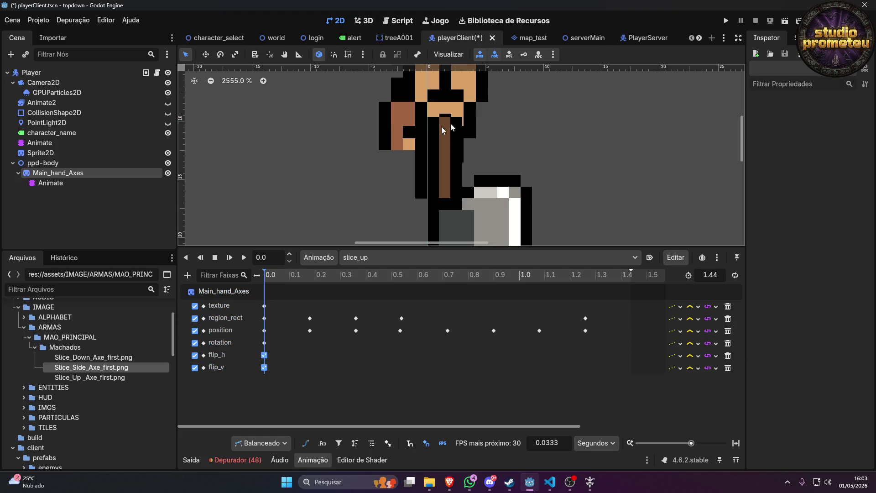
pyautogui.click(66, 176)
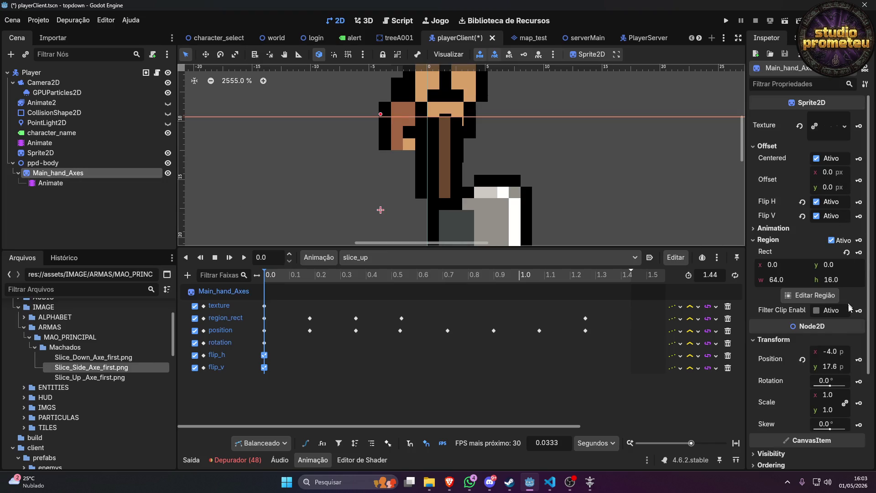
pyautogui.click(860, 365)
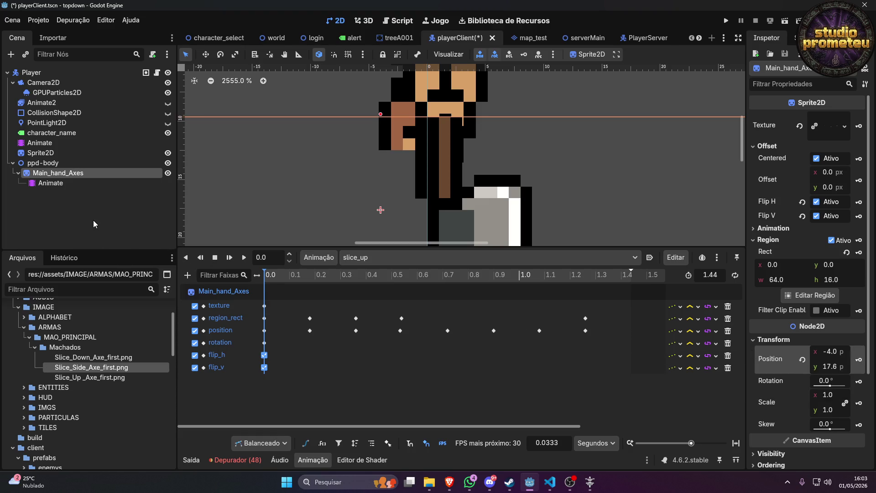
pyautogui.click(45, 142)
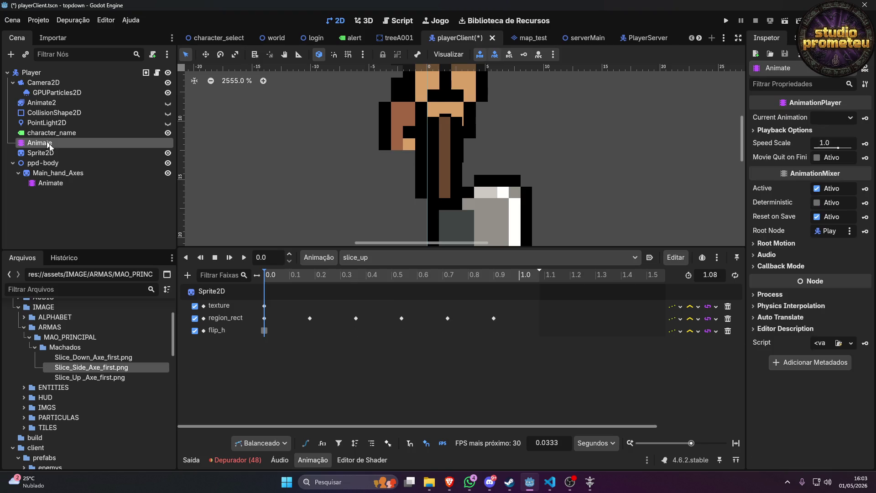
# Match the body's 0.18 s region key by moving the axe's slice_up playhead to 0.18 s.
pyautogui.click(328, 275)
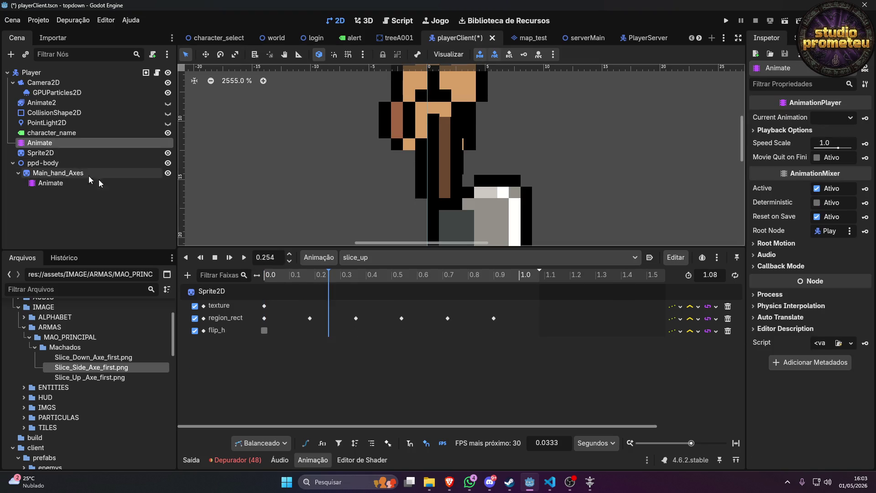
pyautogui.click(310, 318)
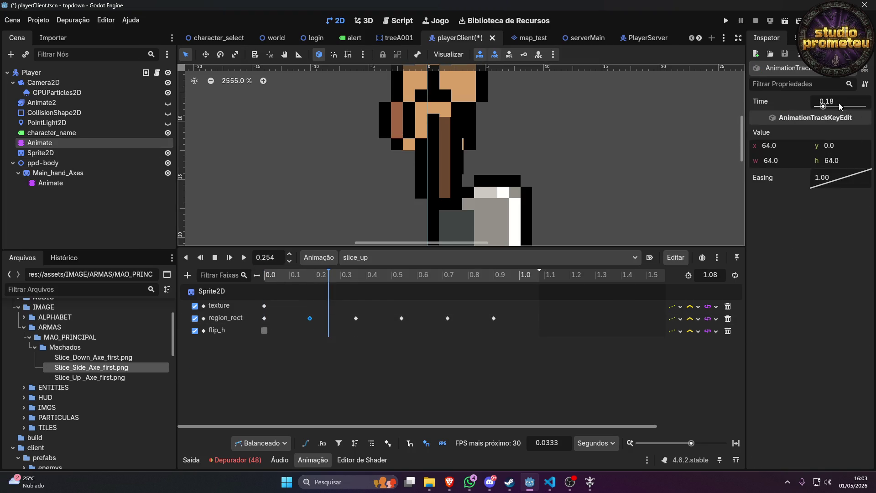
pyautogui.click(73, 175)
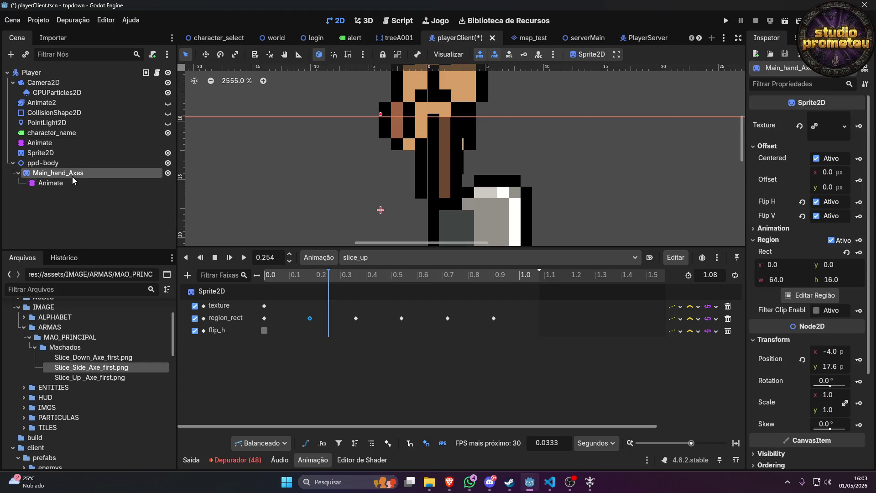
pyautogui.click(70, 182)
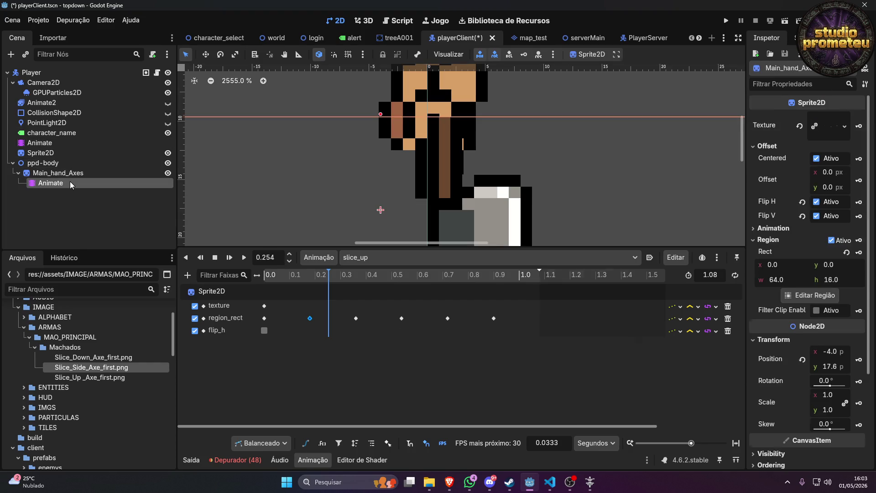
pyautogui.click(311, 318)
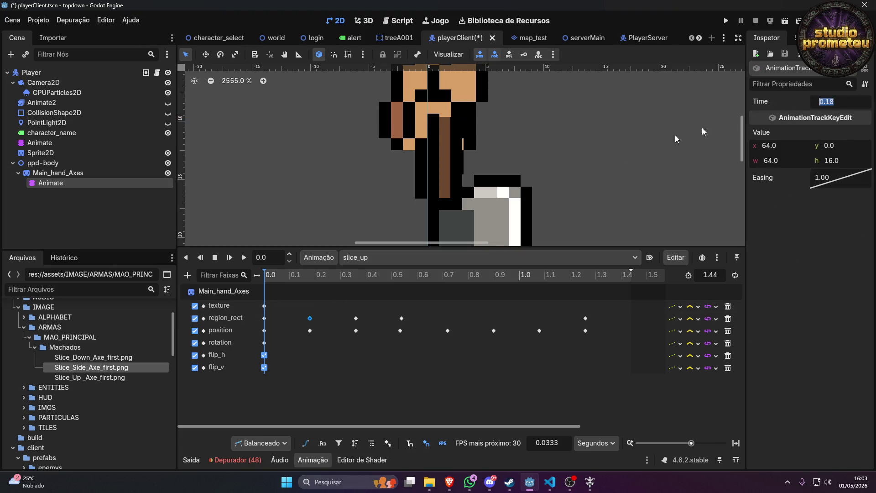
pyautogui.click(274, 256)
pyautogui.press('Return')
pyautogui.write('0.18')
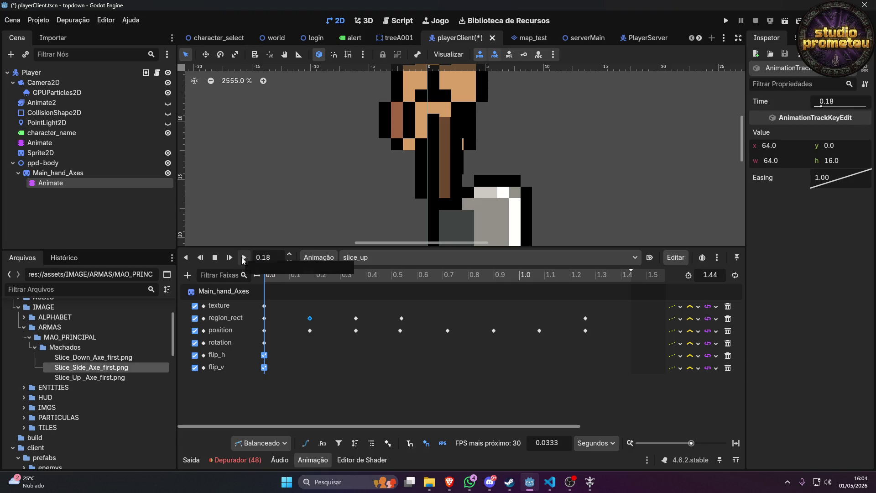
pyautogui.press('Return')
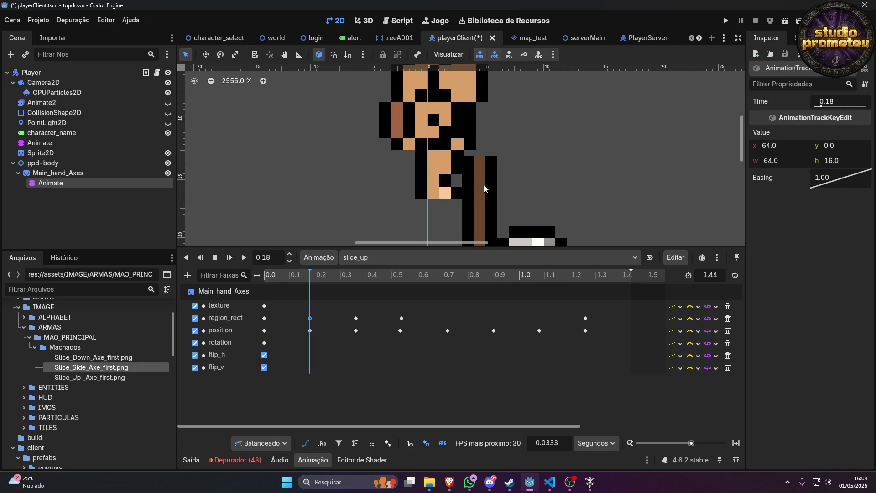
# Place the axe at (-4, 17.6) and key its position at 0.18 s.
pyautogui.moveTo(487, 192)
pyautogui.mouseDown()
pyautogui.moveTo(454, 180)
pyautogui.moveTo(439, 154)
pyautogui.mouseUp()
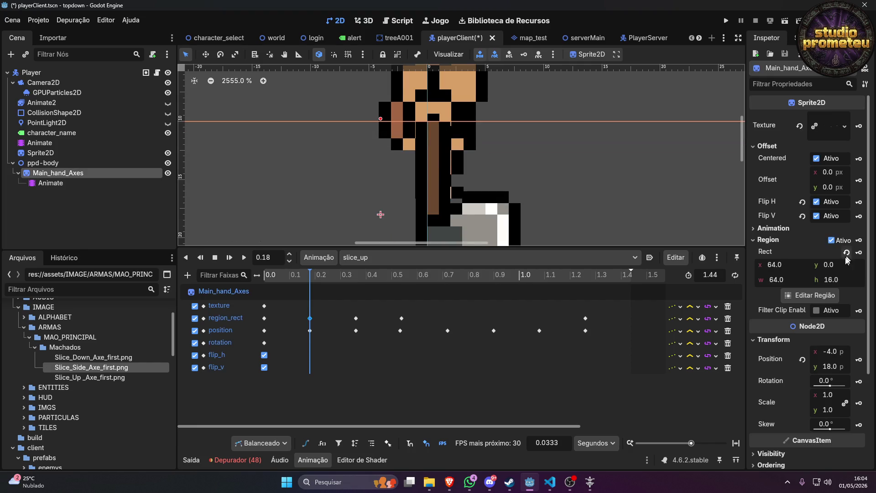
pyautogui.click(843, 365)
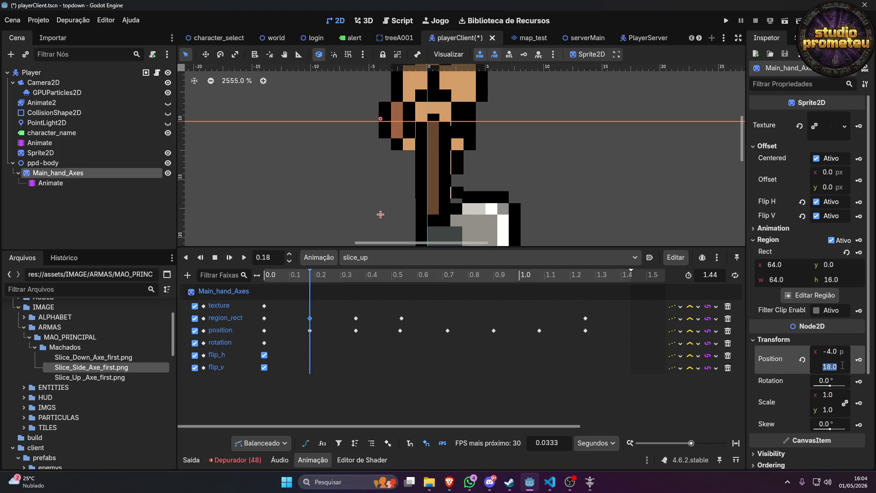
pyautogui.write('17')
pyautogui.press('Return')
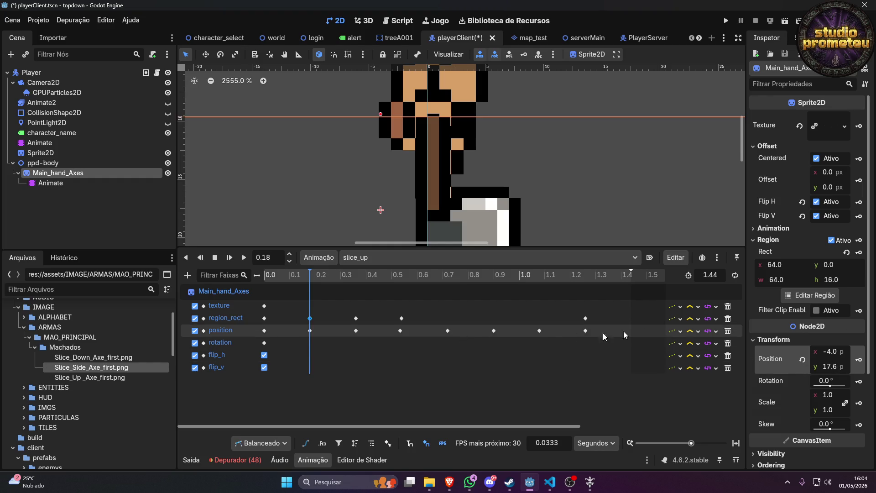
pyautogui.click(859, 359)
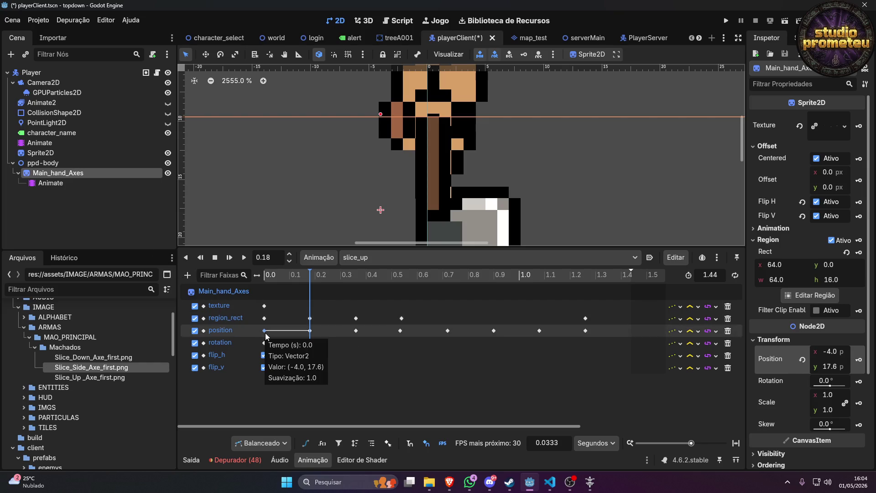
pyautogui.click(264, 331)
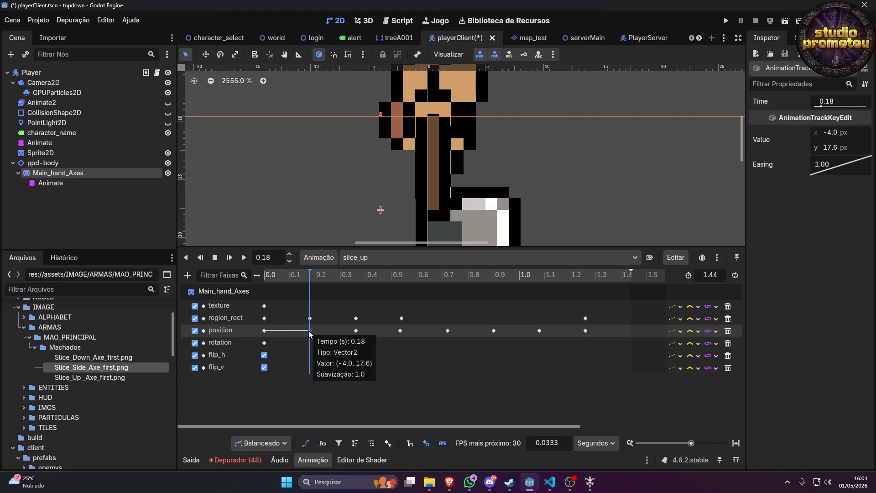
pyautogui.moveTo(307, 280)
pyautogui.mouseDown()
pyautogui.moveTo(245, 281)
pyautogui.moveTo(380, 274)
pyautogui.moveTo(301, 281)
pyautogui.moveTo(348, 283)
pyautogui.mouseUp()
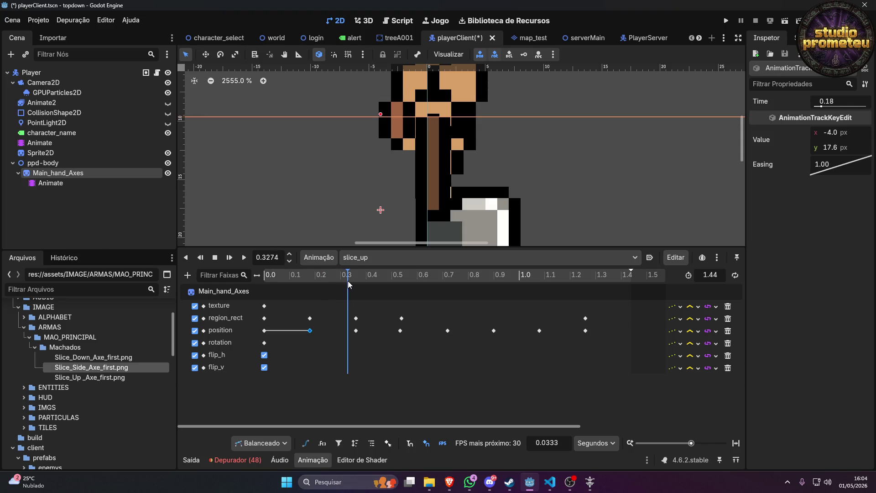
# Compare the body pose with the axe's 0.36 s keys and set the playhead to 0.36 s.
pyautogui.click(40, 143)
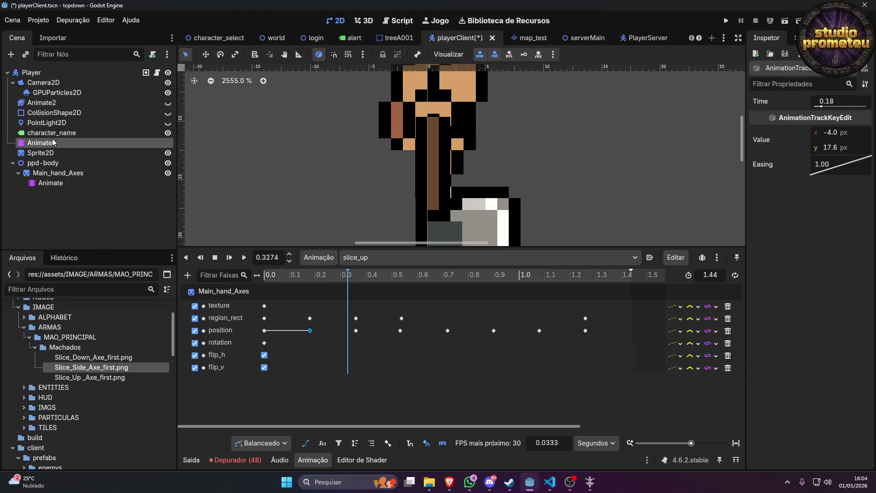
pyautogui.click(372, 275)
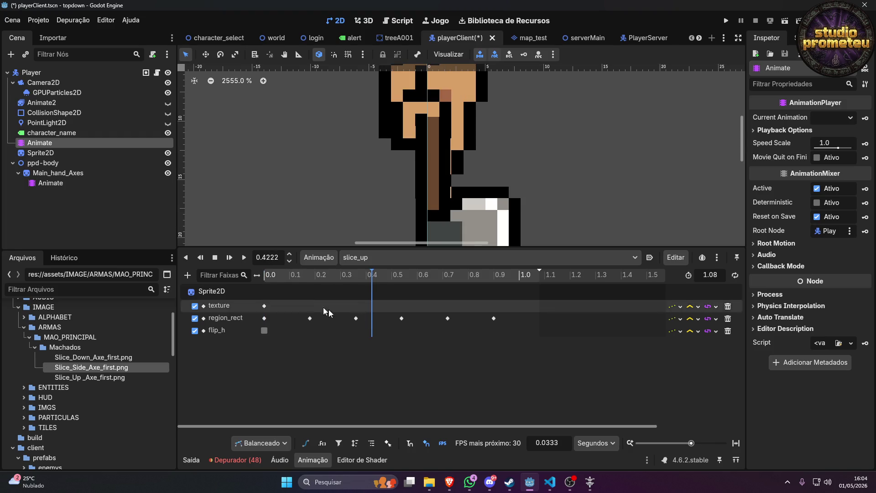
pyautogui.click(59, 182)
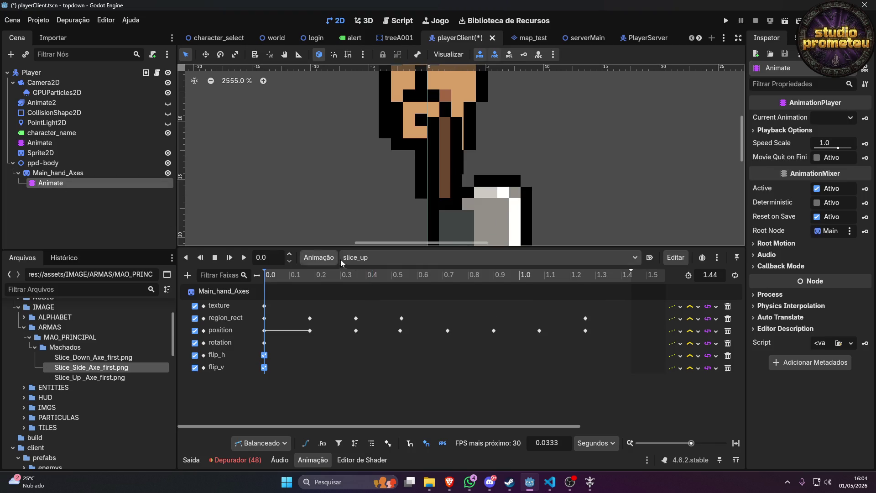
pyautogui.click(356, 320)
pyautogui.click(356, 330)
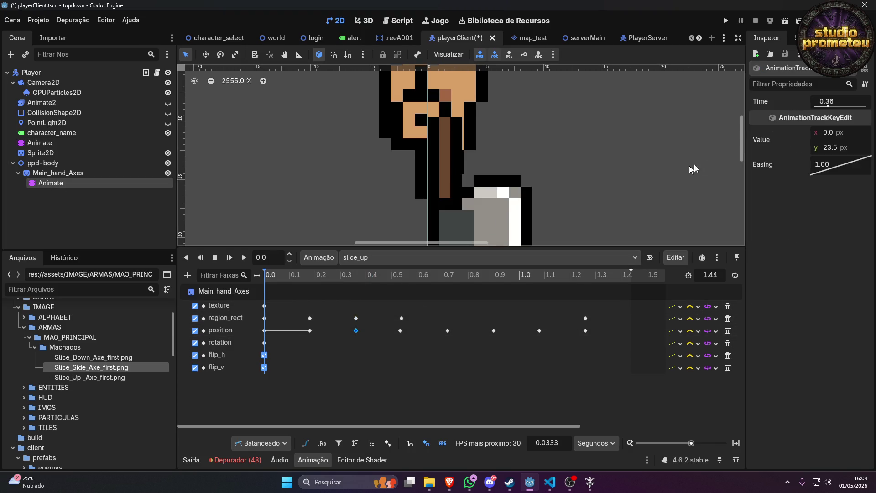
pyautogui.click(850, 106)
pyautogui.click(269, 257)
pyautogui.write('0.36')
pyautogui.press('Return')
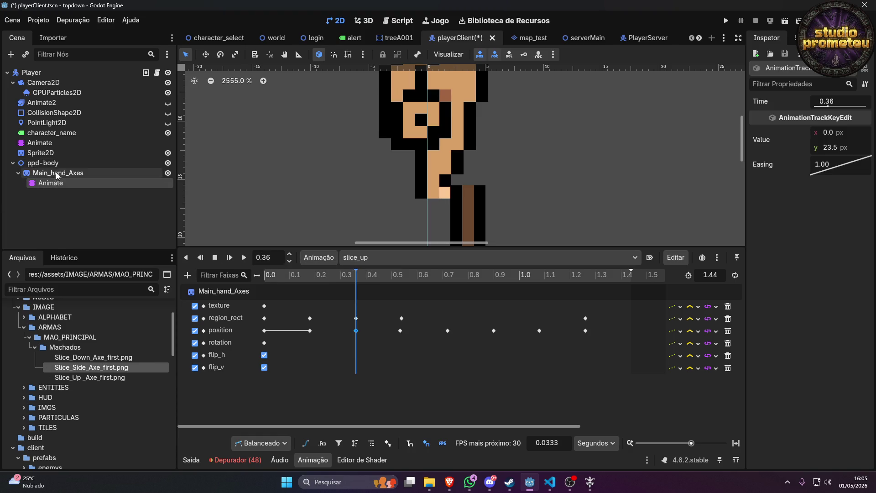
# Drag the axe into the hand and nudge it down to (-4, 18).
pyautogui.click(105, 171)
pyautogui.moveTo(472, 213); pyautogui.dragTo(426, 138)
pyautogui.press('Down')
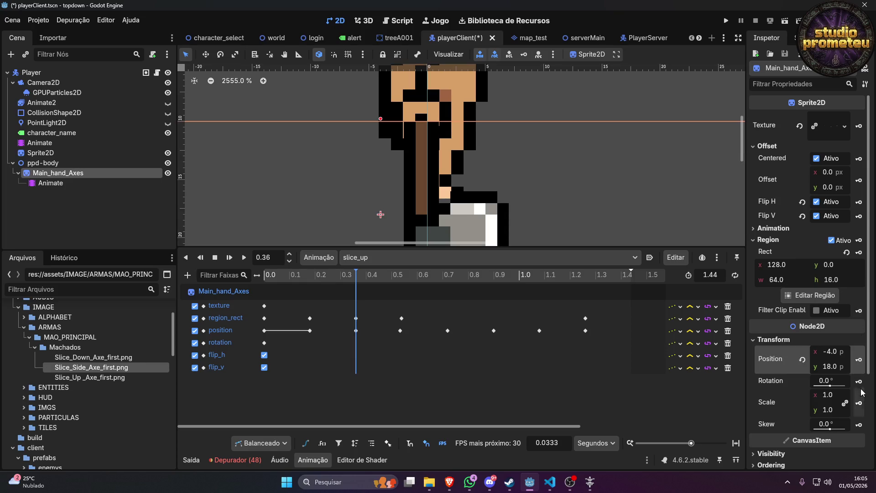
# Move the axe's position keyframe from 0.5333 s to 0.54 s.
pyautogui.click(835, 371)
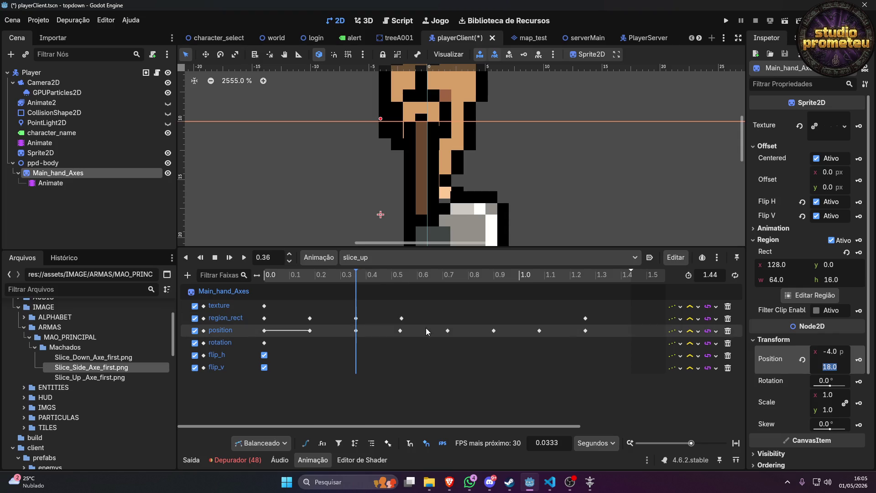
pyautogui.click(402, 319)
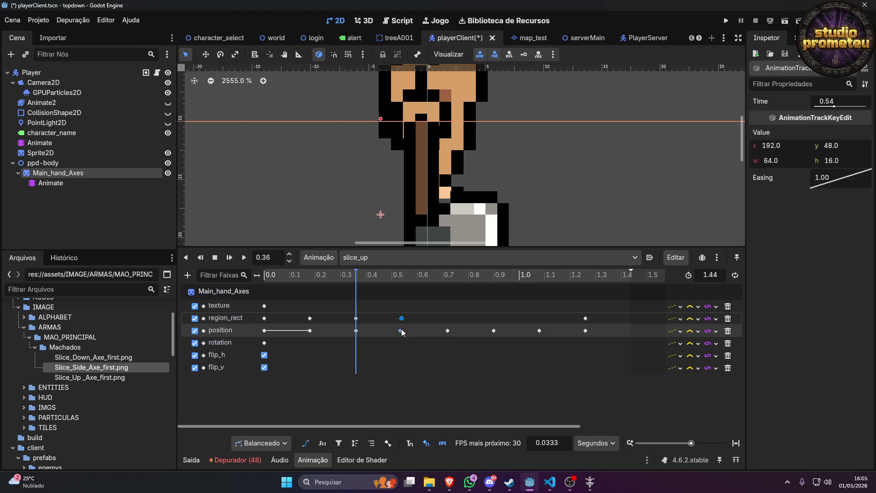
pyautogui.click(401, 330)
pyautogui.doubleClick(838, 101)
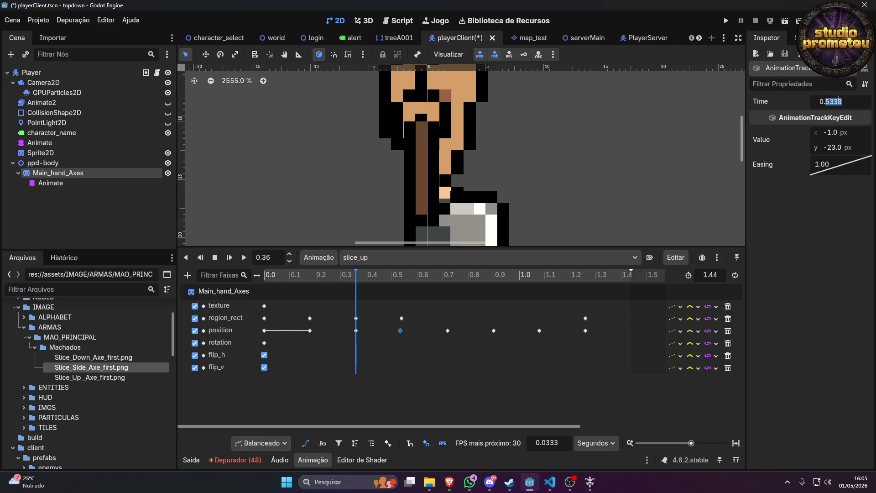
pyautogui.write('54')
pyautogui.press('Return')
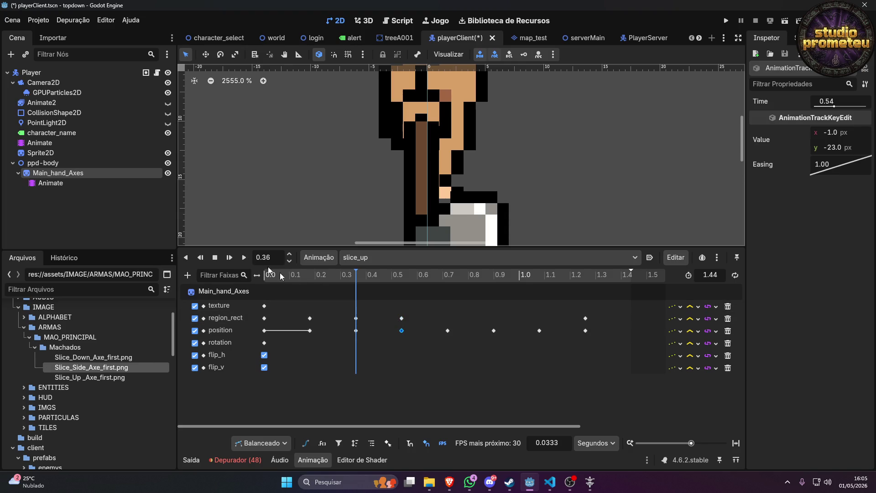
# Preview the body and axe slice_up poses between 0.5 and 0.65 s.
pyautogui.click(57, 141)
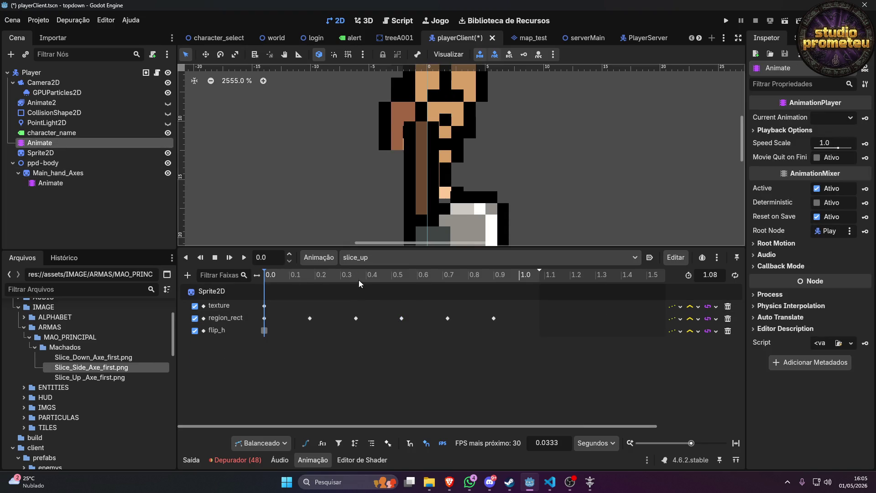
pyautogui.moveTo(362, 278); pyautogui.dragTo(414, 278)
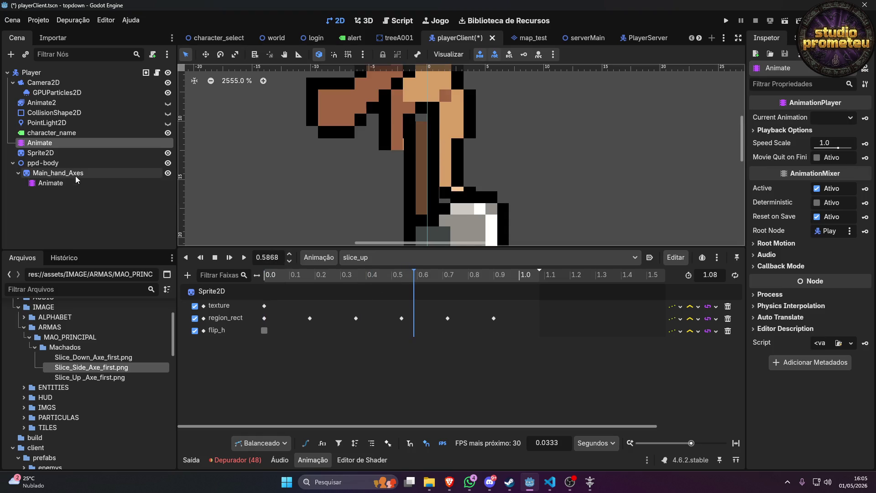
pyautogui.scroll(-7, 381, 143)
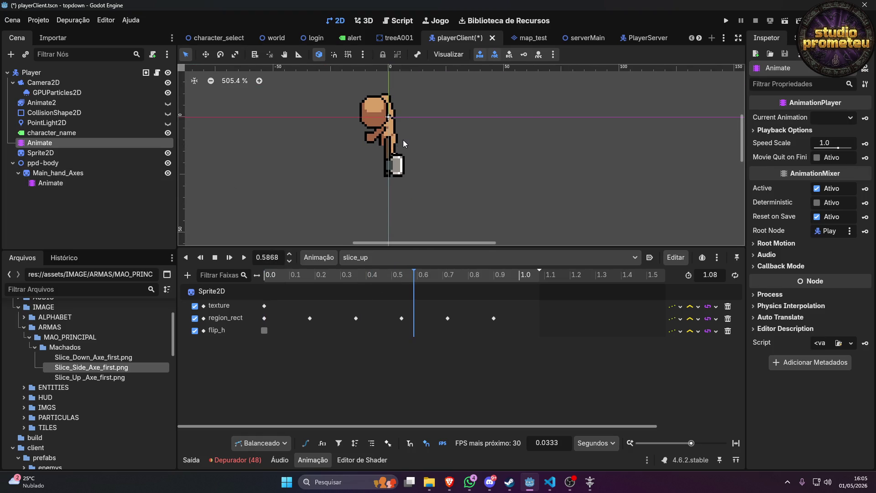
pyautogui.scroll(1, 403, 140)
pyautogui.click(51, 182)
pyautogui.moveTo(272, 280)
pyautogui.mouseDown()
pyautogui.moveTo(442, 282)
pyautogui.moveTo(426, 283)
pyautogui.mouseUp()
pyautogui.moveTo(407, 213); pyautogui.dragTo(434, 281)
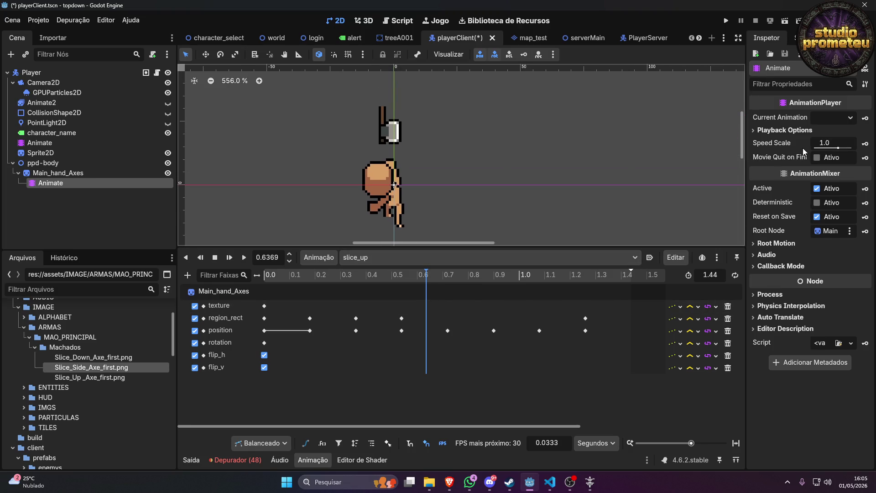
pyautogui.click(426, 276)
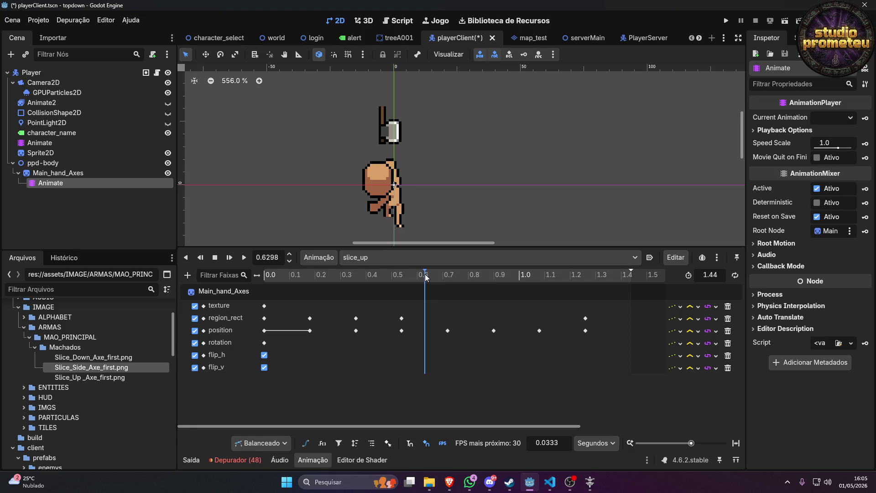
pyautogui.moveTo(426, 277)
pyautogui.mouseDown()
pyautogui.moveTo(384, 275)
pyautogui.moveTo(417, 279)
pyautogui.mouseUp()
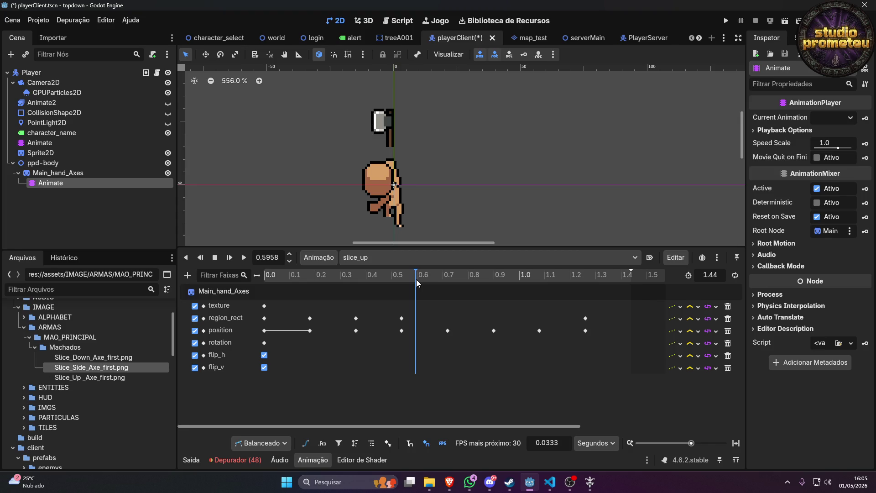
pyautogui.moveTo(416, 279); pyautogui.dragTo(402, 281)
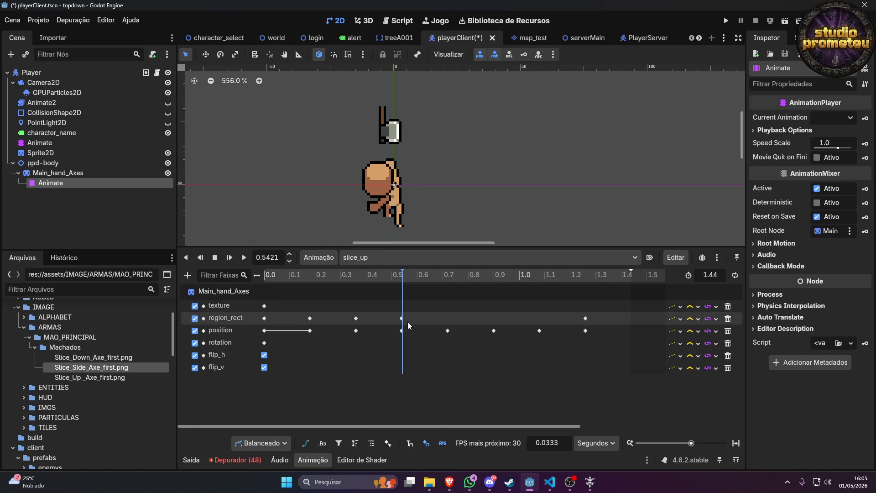
# Set the playhead to 0.54 s and drag the axe down 5 px to (-1, -18).
pyautogui.scroll(3, 404, 330)
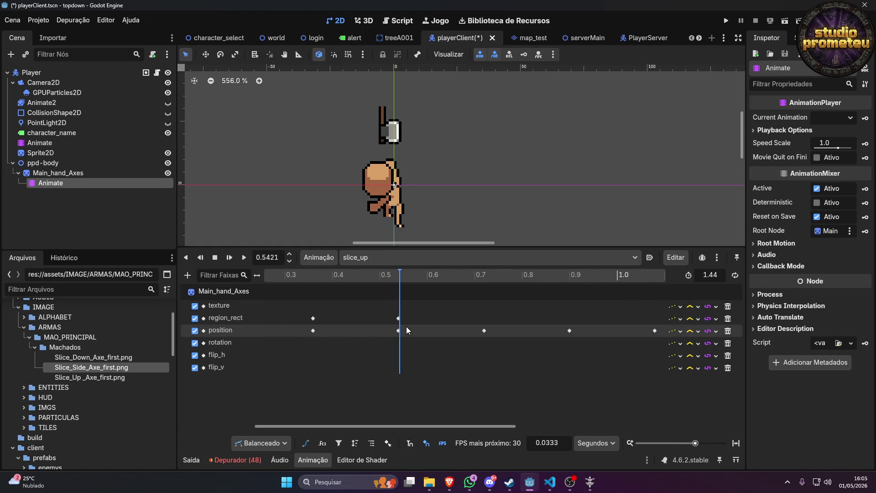
pyautogui.scroll(3, 397, 288)
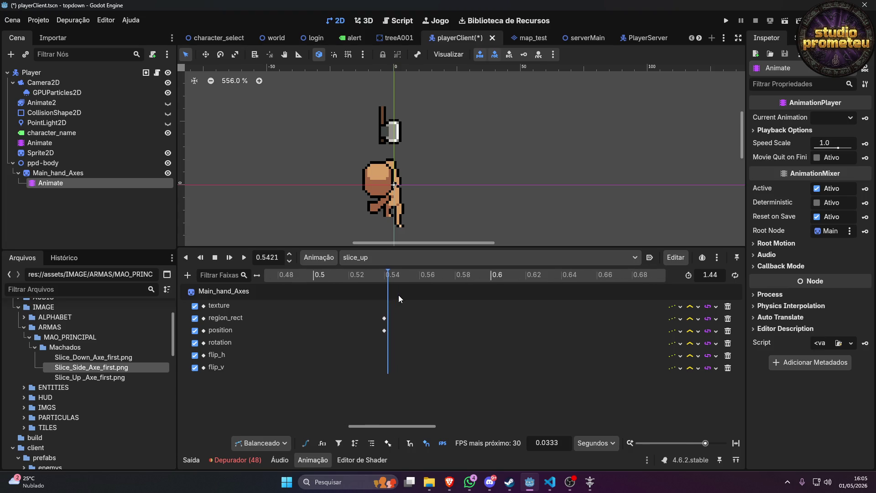
pyautogui.moveTo(389, 276); pyautogui.dragTo(388, 279)
pyautogui.press('BackSpace')
pyautogui.press('BackSpace')
pyautogui.press('Return')
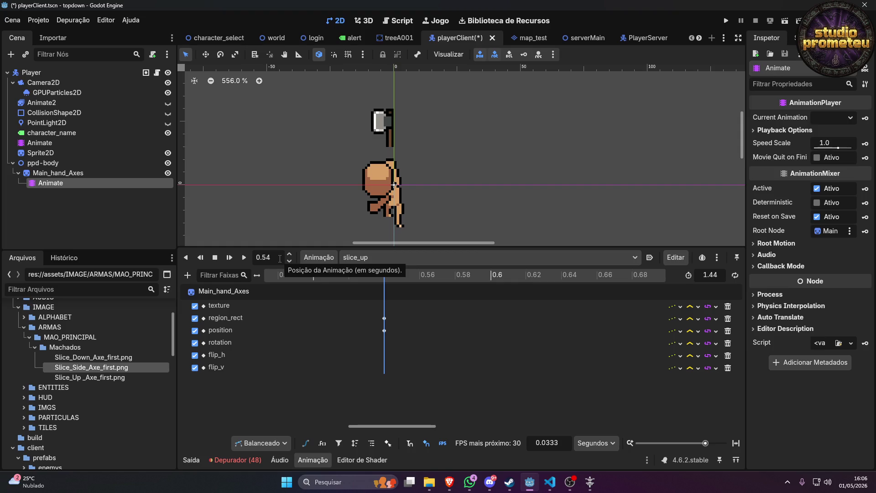
pyautogui.scroll(7, 387, 153)
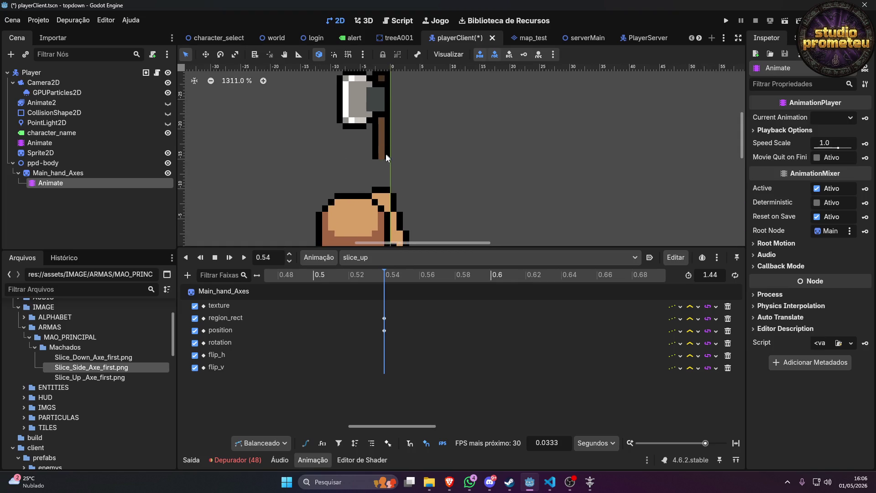
pyautogui.moveTo(382, 142); pyautogui.dragTo(384, 184)
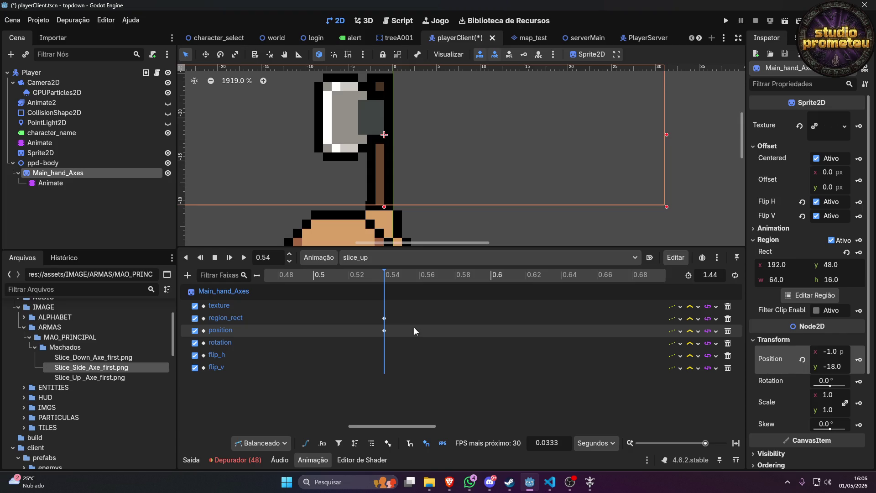
pyautogui.scroll(-5, 414, 335)
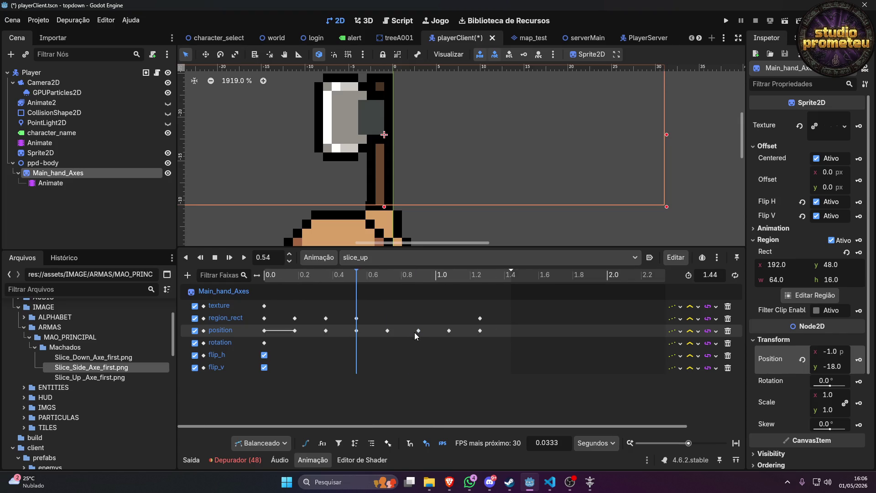
pyautogui.moveTo(338, 279); pyautogui.dragTo(384, 276)
pyautogui.click(40, 143)
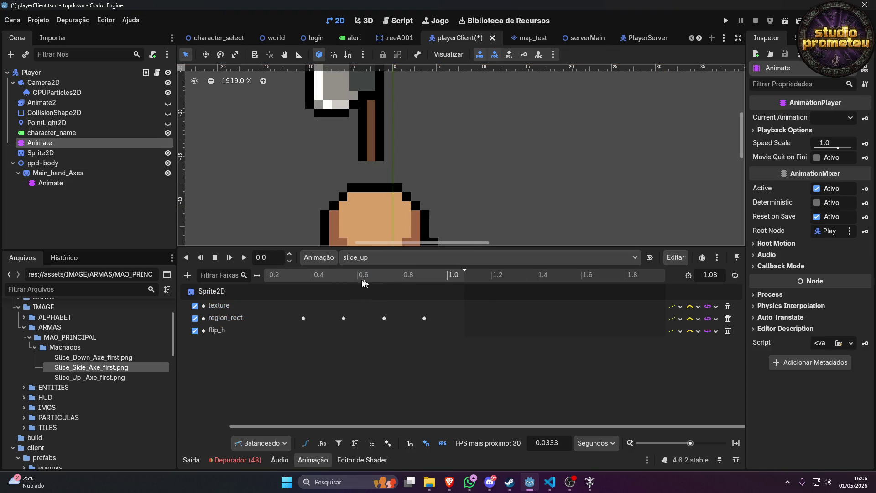
pyautogui.click(327, 279)
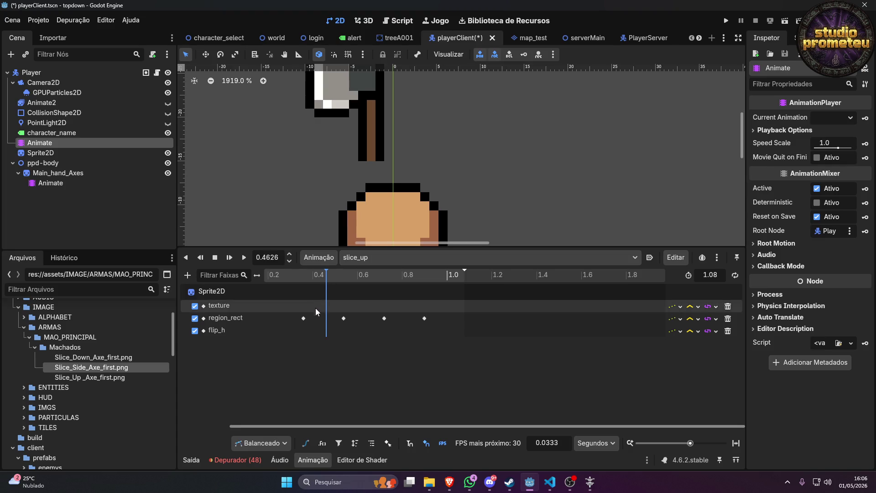
pyautogui.click(304, 319)
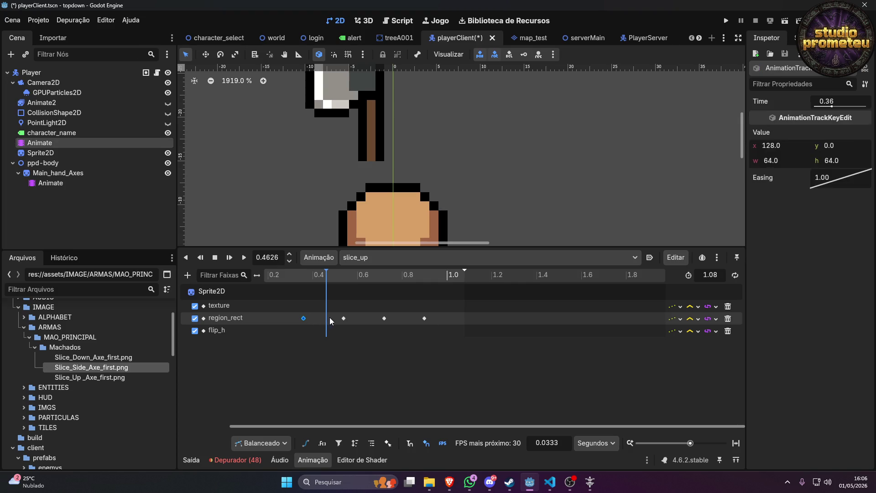
pyautogui.click(343, 318)
pyautogui.click(385, 318)
pyautogui.moveTo(406, 273)
pyautogui.mouseDown()
pyautogui.moveTo(297, 278)
pyautogui.moveTo(397, 286)
pyautogui.mouseUp()
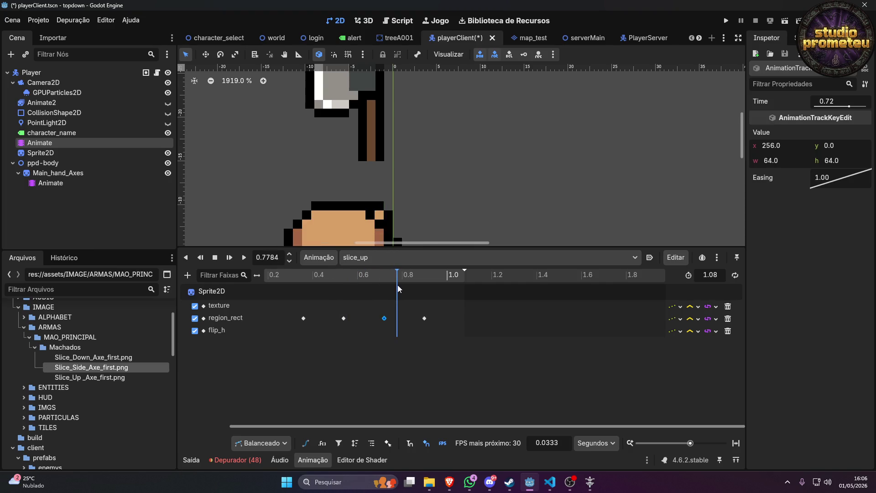
pyautogui.click(68, 184)
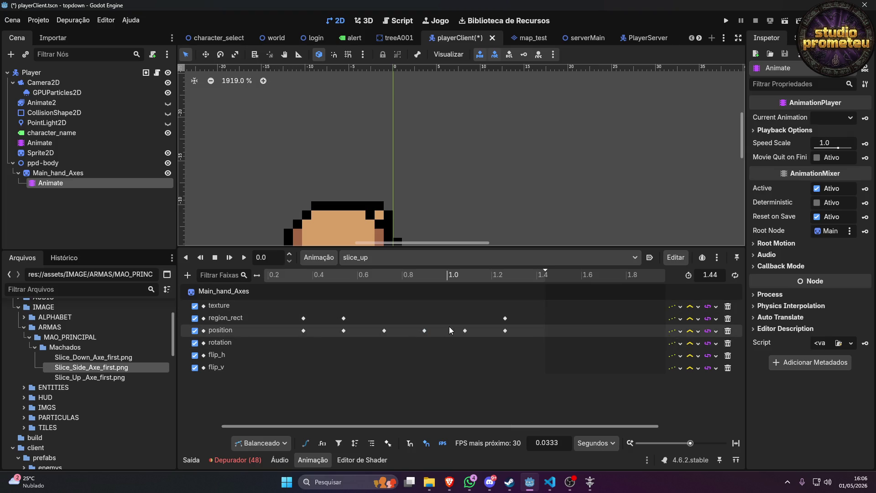
# Inspect the axe's position keyframes at 0.54, 0.72 and 0.9 s.
pyautogui.click(424, 331)
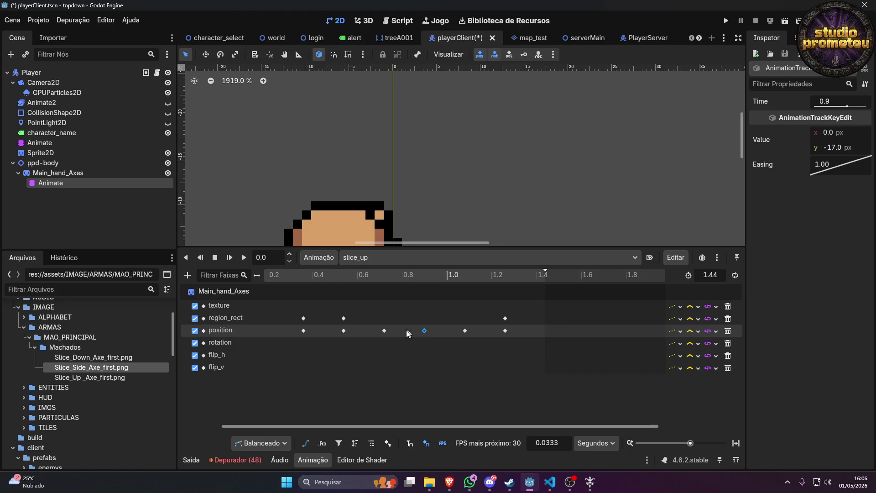
pyautogui.click(385, 332)
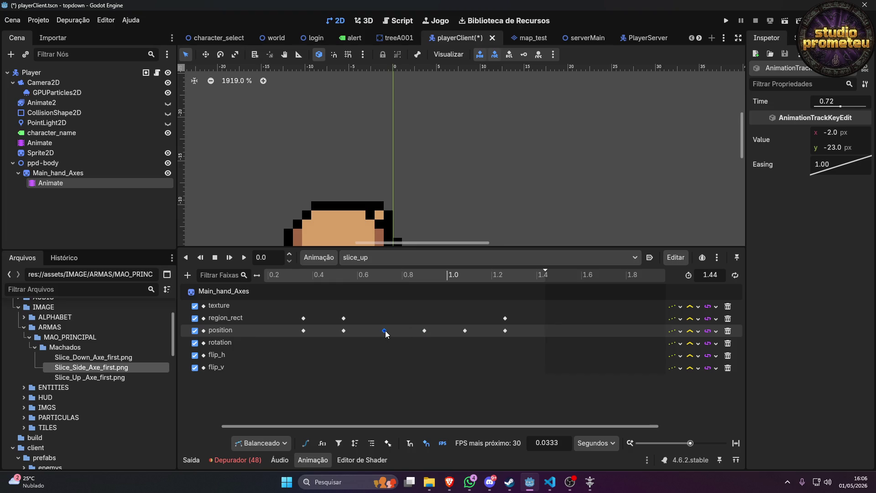
pyautogui.click(344, 332)
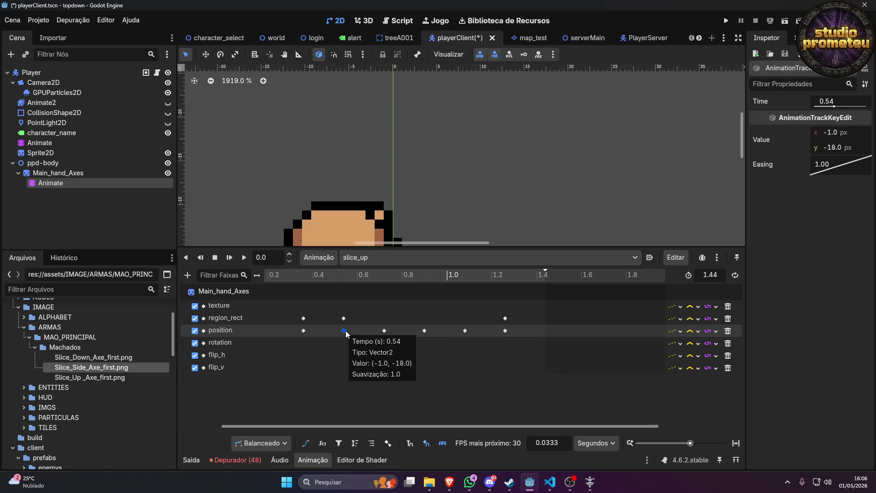
pyautogui.click(384, 331)
pyautogui.scroll(-4, 407, 229)
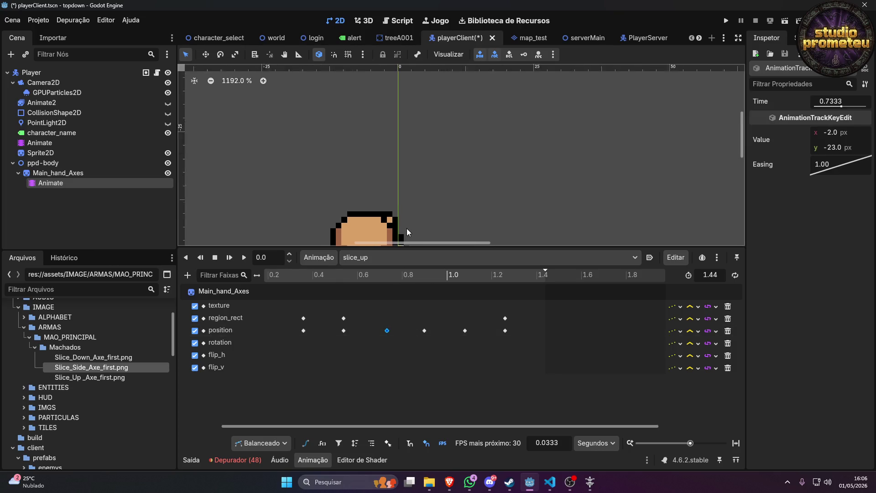
pyautogui.moveTo(407, 222); pyautogui.dragTo(451, 132)
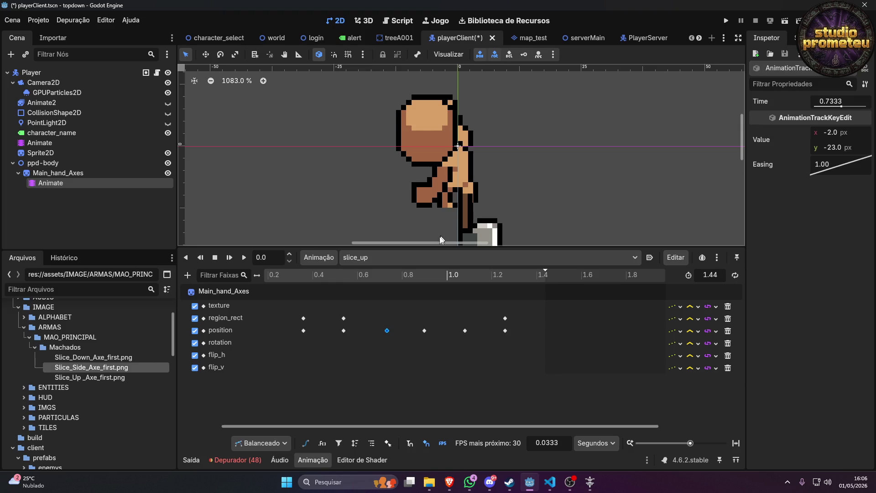
# At about 0.85 s, lower the axe sprite to y -18 above the head.
pyautogui.moveTo(384, 277); pyautogui.dragTo(418, 279)
pyautogui.moveTo(504, 150); pyautogui.dragTo(477, 255)
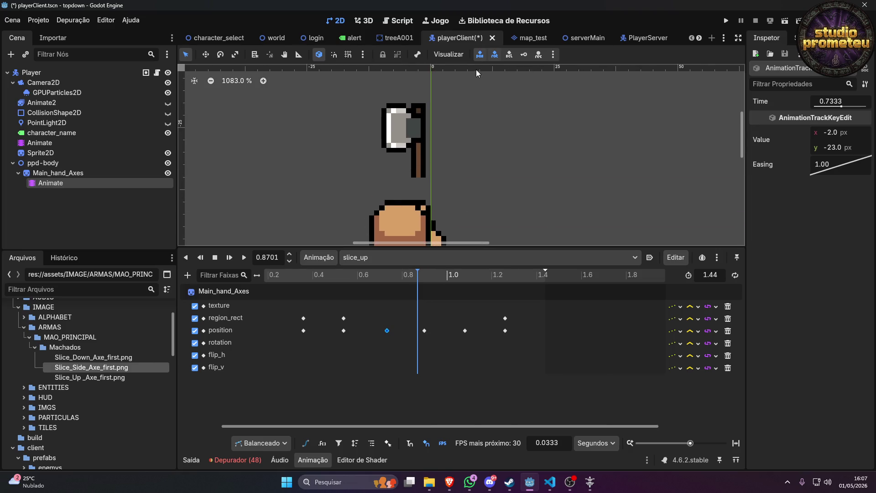
pyautogui.moveTo(425, 168); pyautogui.dragTo(428, 192)
pyautogui.scroll(5, 429, 205)
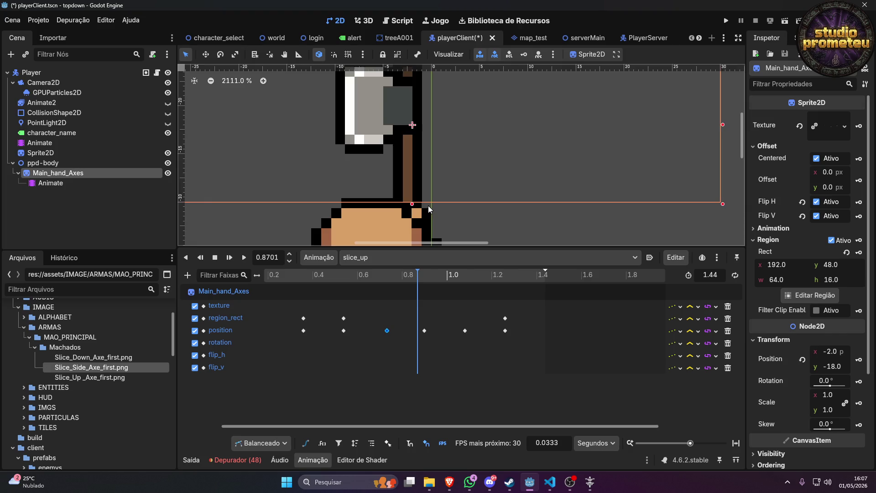
pyautogui.scroll(-3, 432, 187)
pyautogui.scroll(-1, 432, 187)
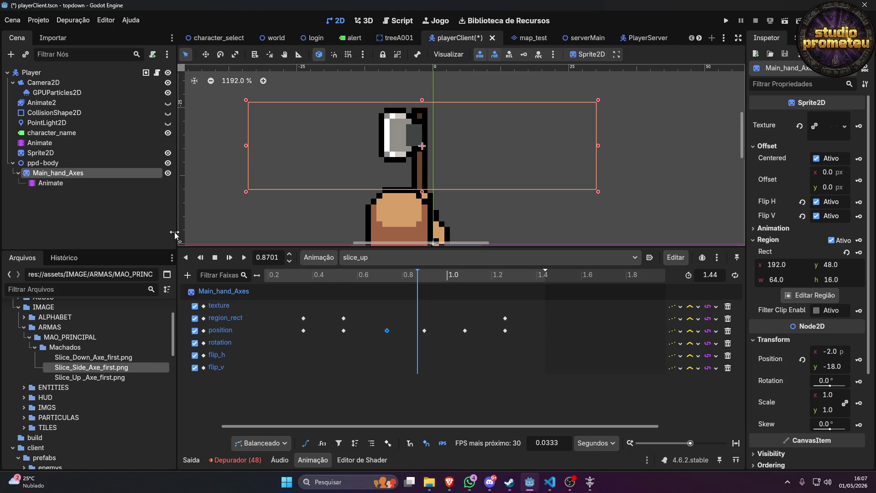
# Reselect the axe's animation player and scrub slice_up to preview its frames.
pyautogui.click(100, 183)
pyautogui.moveTo(378, 280)
pyautogui.mouseDown()
pyautogui.moveTo(453, 281)
pyautogui.moveTo(388, 284)
pyautogui.moveTo(441, 288)
pyautogui.moveTo(425, 292)
pyautogui.mouseUp()
pyautogui.doubleClick(276, 258)
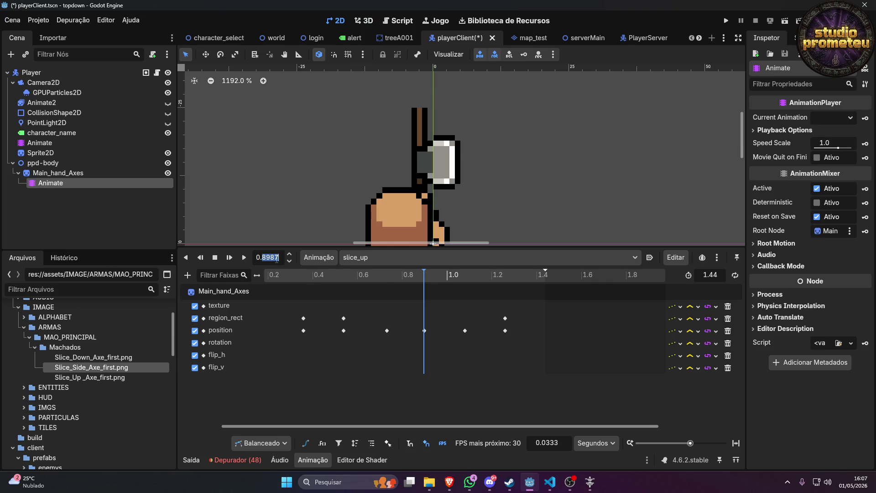
# Jump slice_up to 0.9 s and shift the axe left to (-2, -17).
pyautogui.write('0.9')
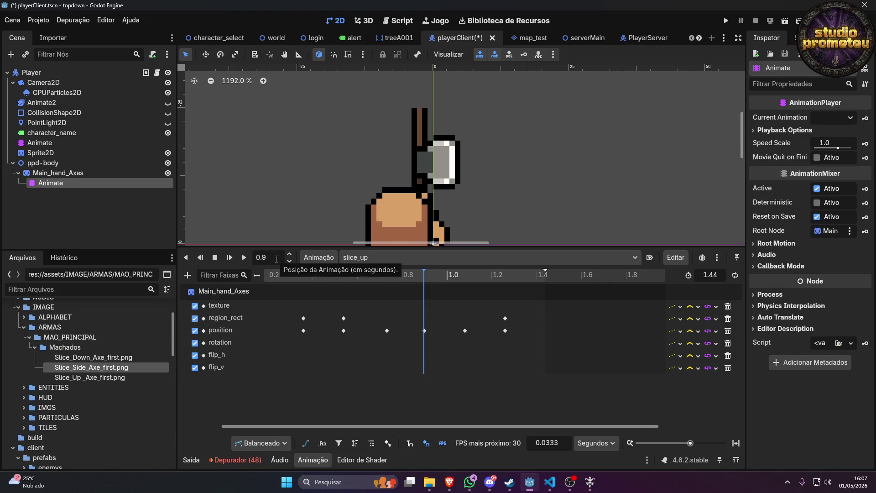
pyautogui.press('Return')
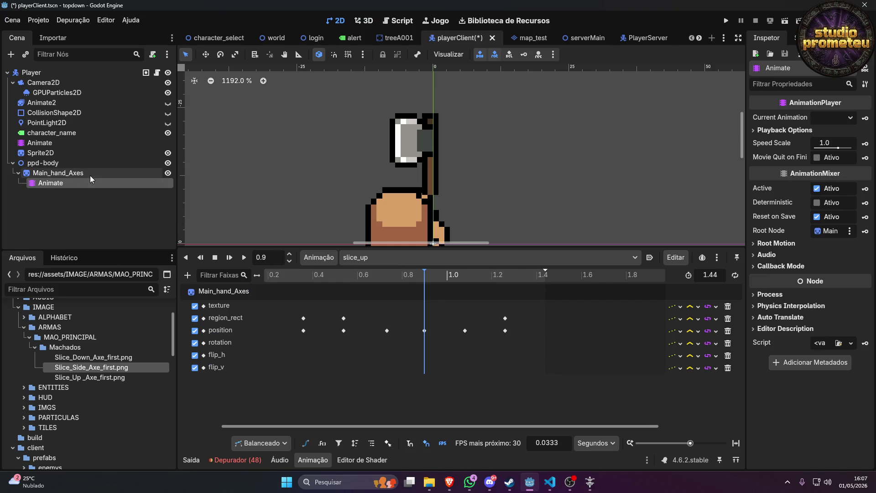
pyautogui.click(89, 175)
pyautogui.moveTo(431, 185); pyautogui.dragTo(419, 181)
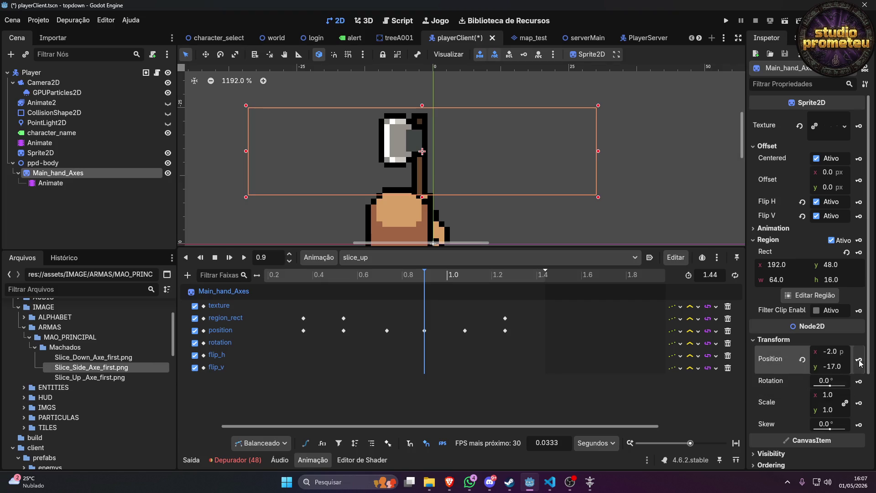
# Enable Y Sort in ppd-body's Ordering settings, keeping Z Index 0, and run the game.
pyautogui.click(48, 163)
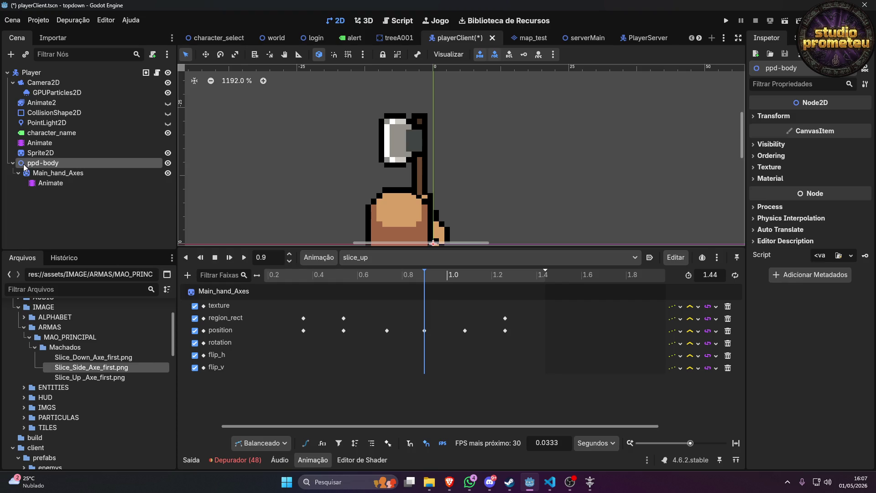
pyautogui.click(771, 156)
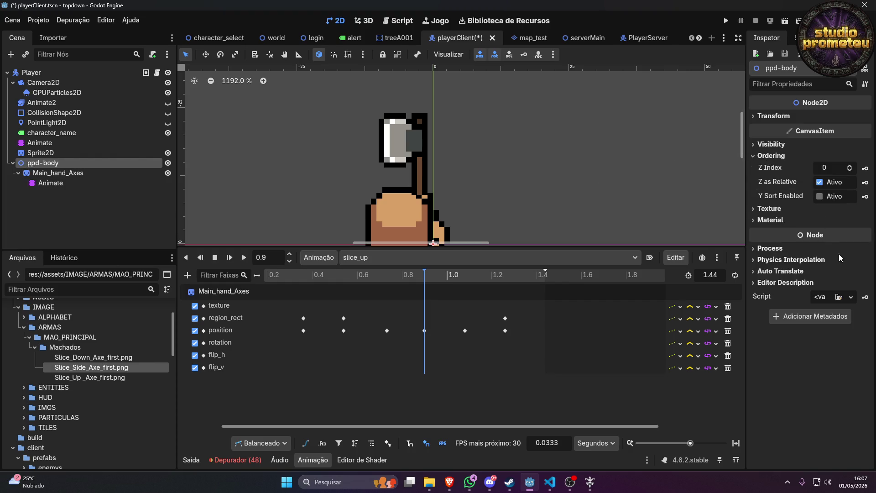
pyautogui.click(820, 197)
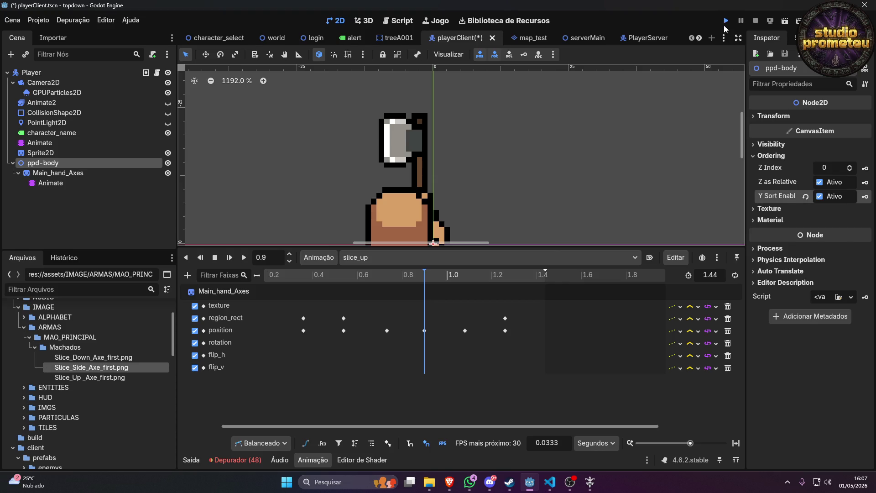
pyautogui.click(726, 21)
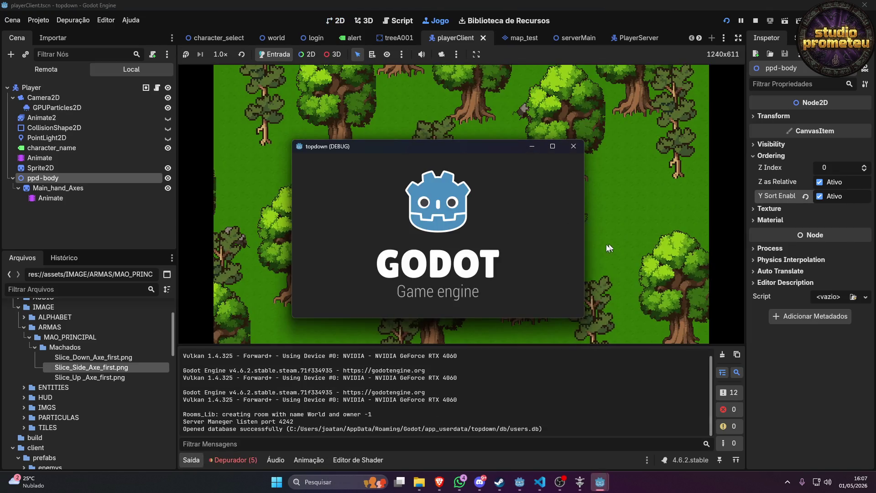
# Log in, enter the world, and swing the axe left, right and down.
pyautogui.click(426, 278)
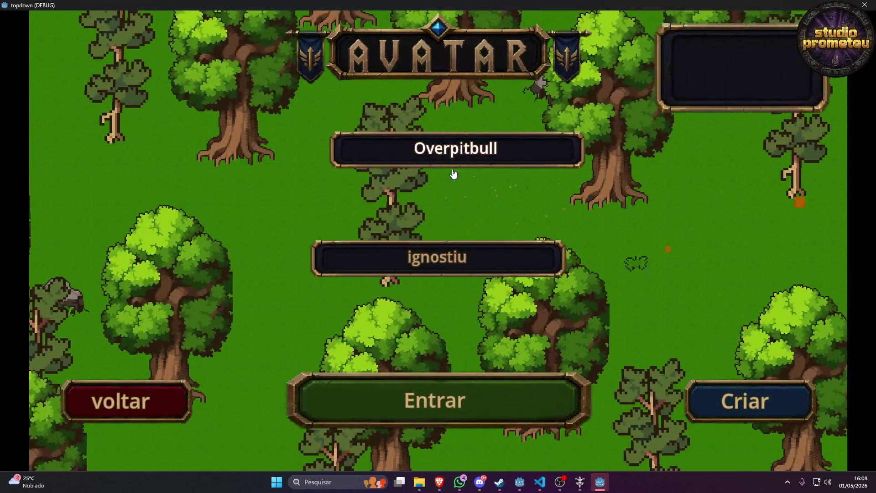
pyautogui.click(431, 391)
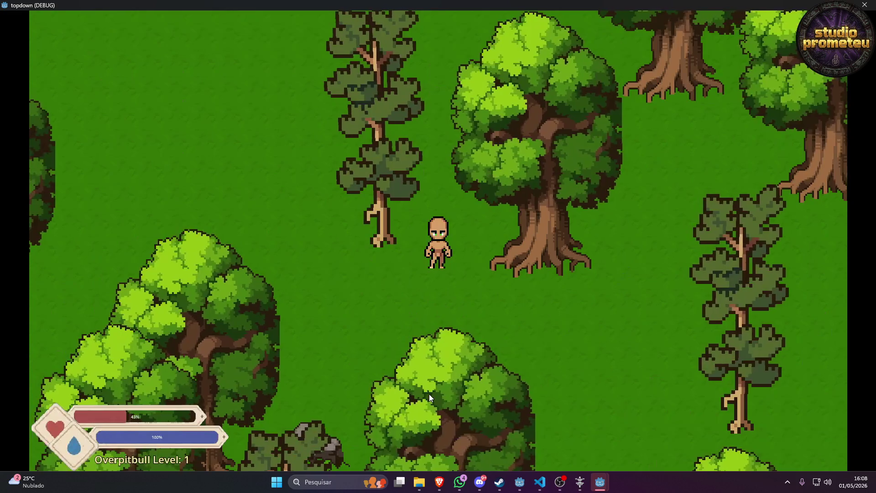
pyautogui.press('s')
pyautogui.click(391, 259)
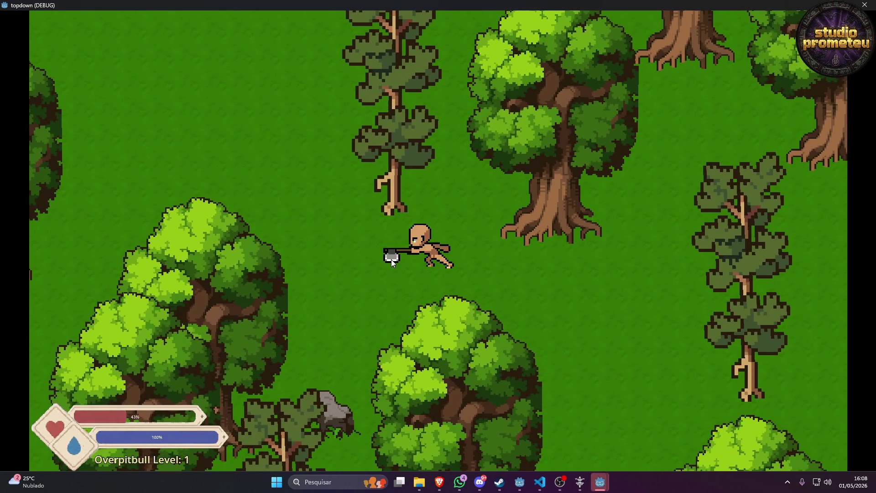
pyautogui.press('d')
pyautogui.click(546, 258)
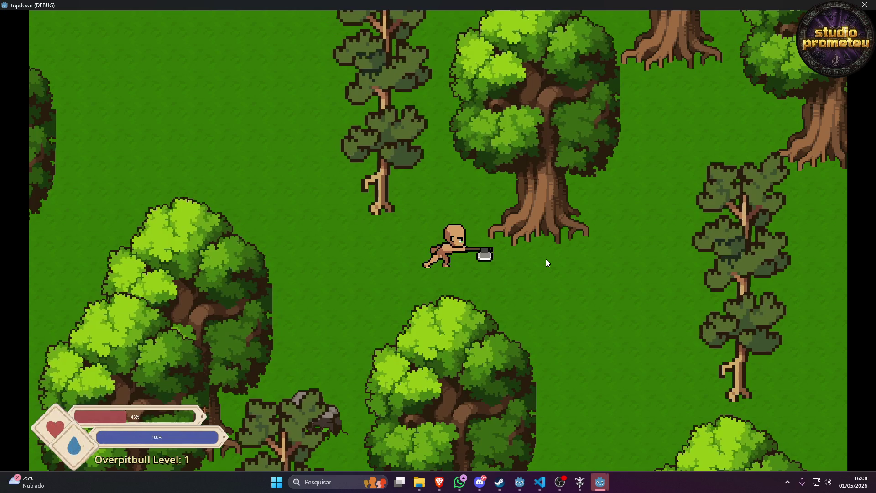
pyautogui.click(546, 263)
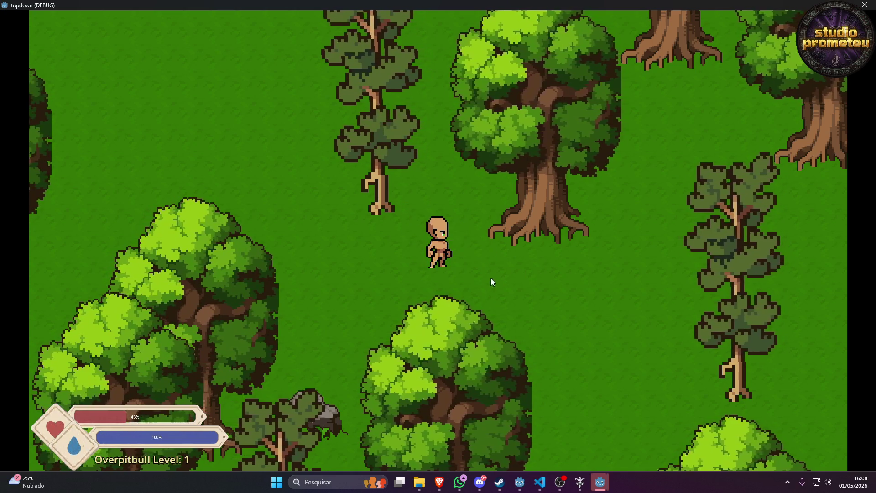
pyautogui.click(466, 294)
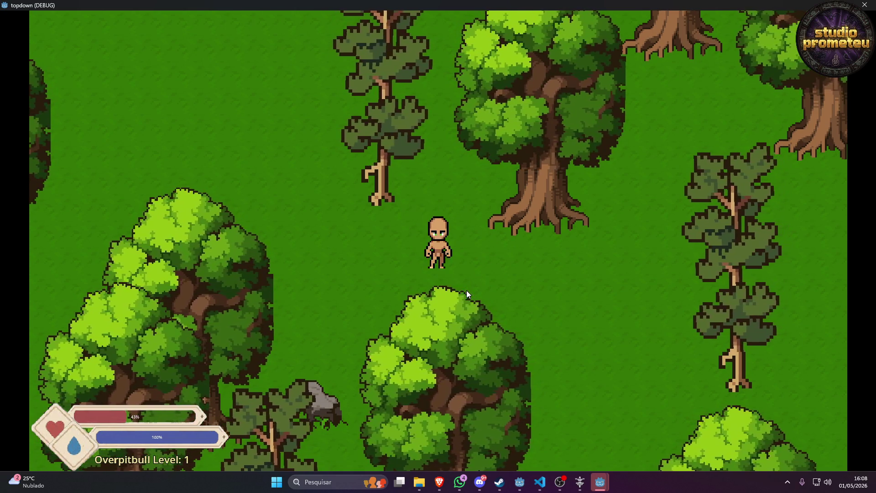
# Face up and swing the axe several times, then quit and close the game.
pyautogui.press('w')
pyautogui.click(466, 290)
pyautogui.click(466, 290)
pyautogui.click(466, 290)
pyautogui.click(467, 290)
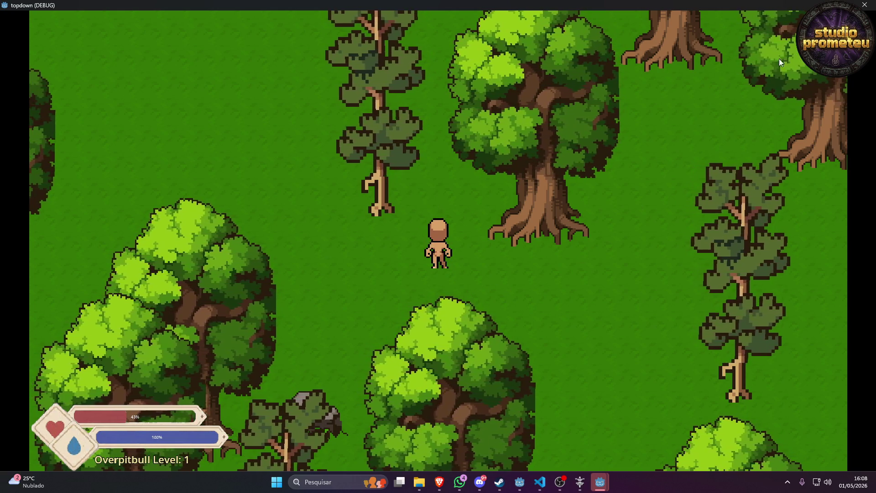
pyautogui.press('Escape')
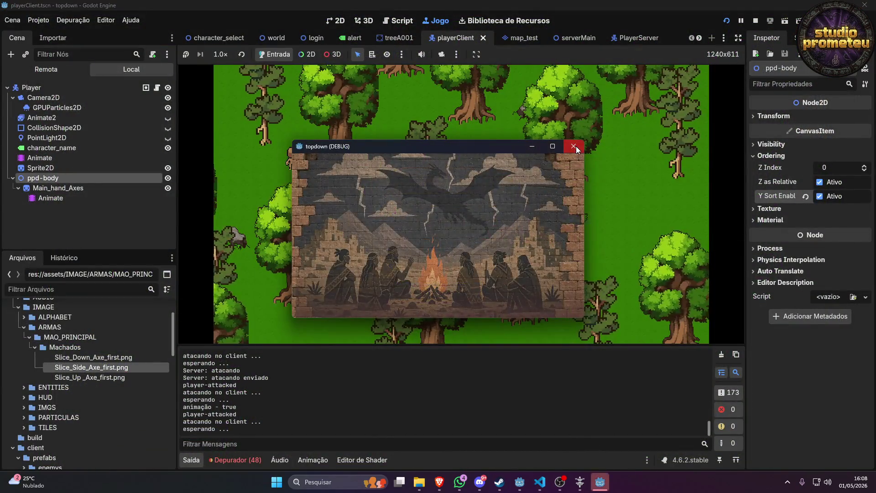
pyautogui.click(573, 146)
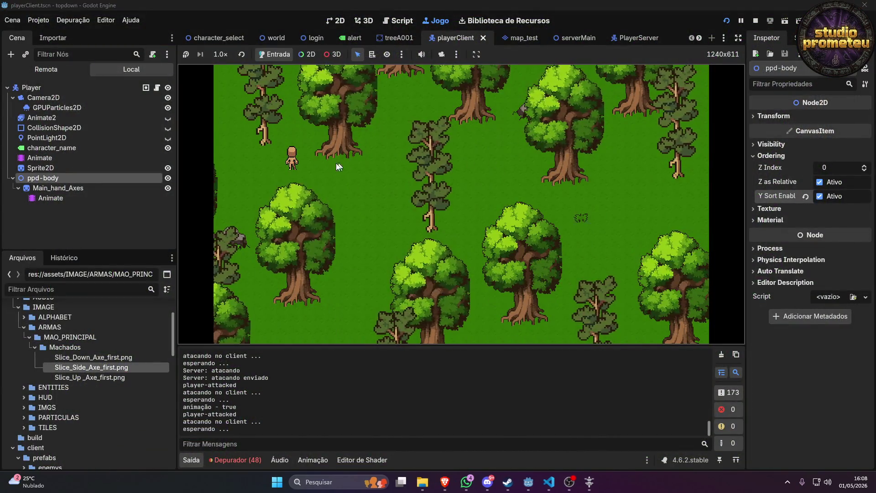
# Scrub the body's slice_up to its end and drag the axe right and down to (3, -12).
pyautogui.click(53, 159)
pyautogui.click(755, 22)
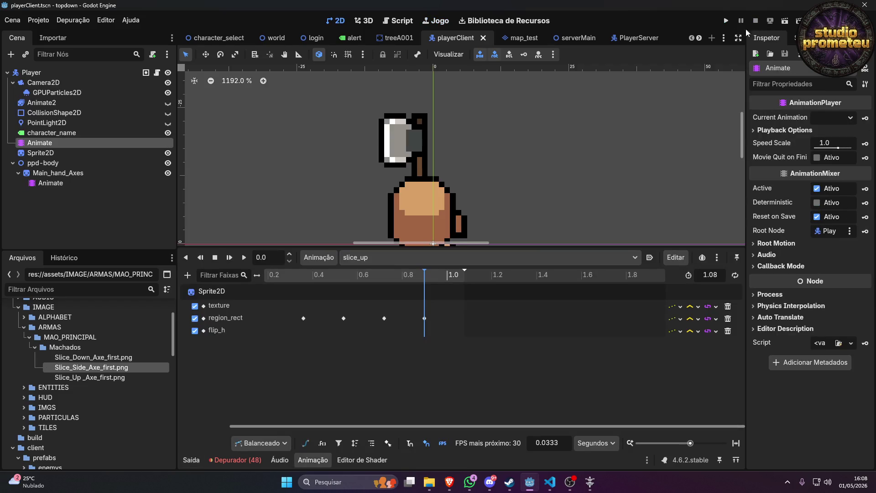
pyautogui.moveTo(427, 285); pyautogui.dragTo(446, 285)
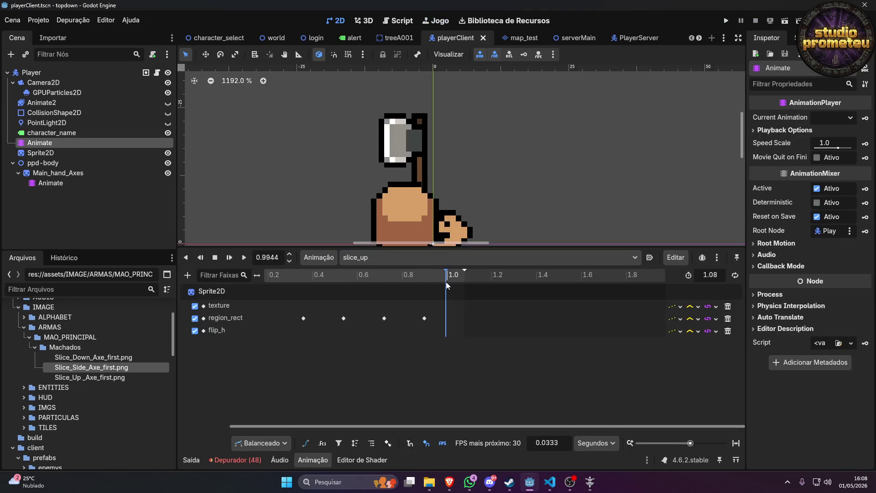
pyautogui.click(53, 173)
pyautogui.moveTo(423, 173)
pyautogui.mouseDown()
pyautogui.moveTo(458, 198)
pyautogui.moveTo(451, 200)
pyautogui.mouseUp()
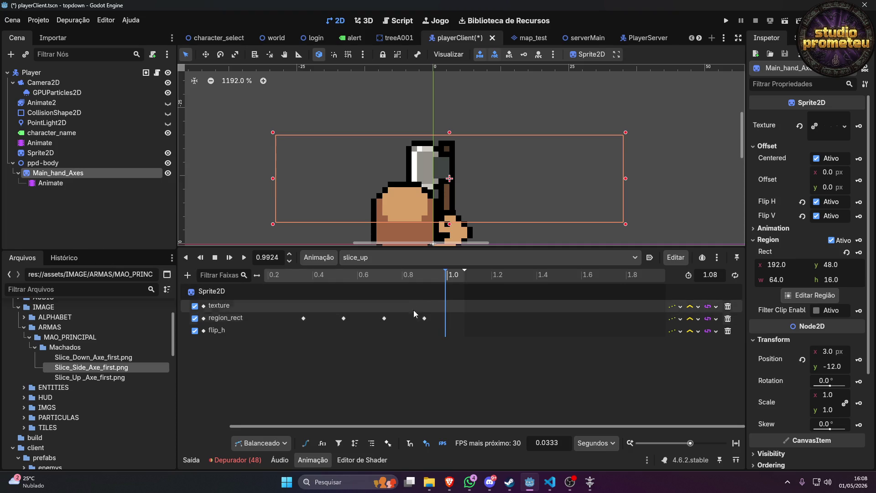
# Check the body's last region_rect key and move the playhead to 0.9 s.
pyautogui.click(425, 319)
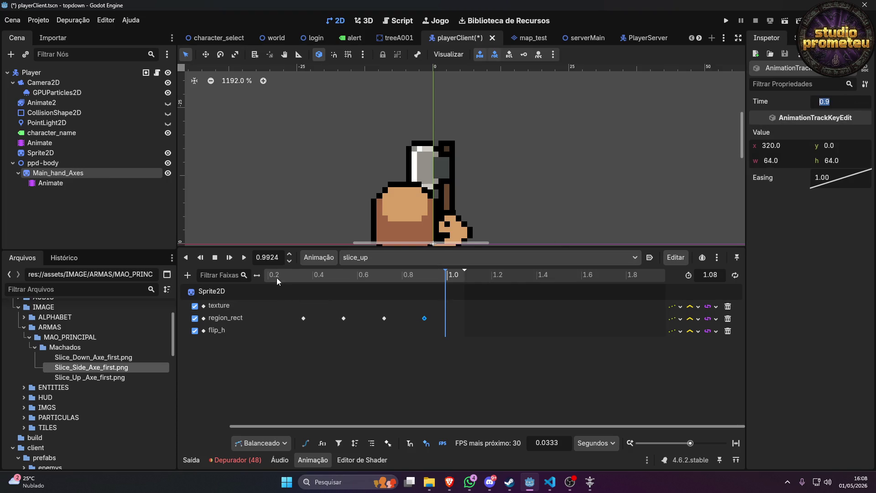
pyautogui.click(275, 257)
pyautogui.write('0.9')
pyautogui.press('Return')
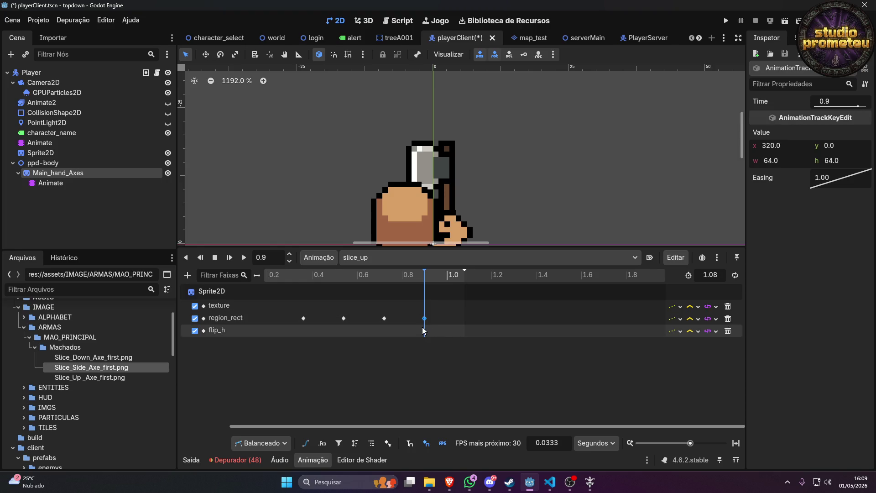
# Show the Main_hand_Axes tracks and scrub slice_up between 1.09 and 1.26 s.
pyautogui.click(40, 183)
pyautogui.click(44, 175)
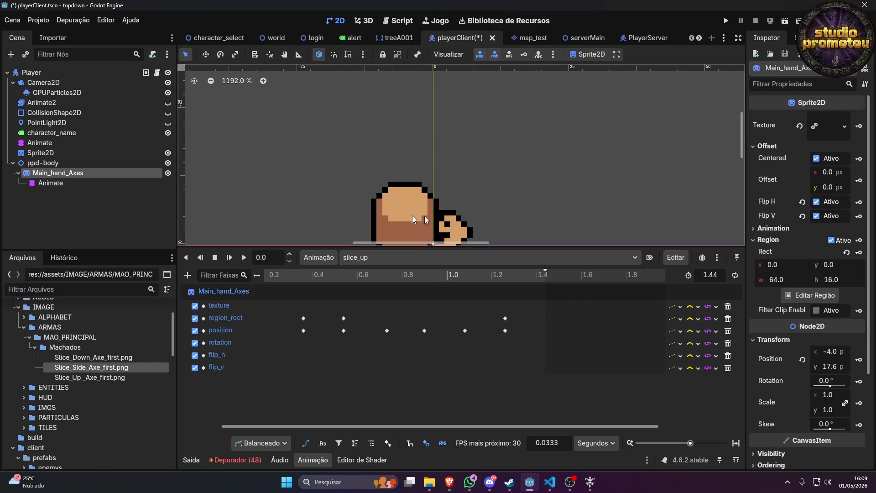
pyautogui.moveTo(522, 278)
pyautogui.mouseDown()
pyautogui.moveTo(442, 293)
pyautogui.moveTo(514, 287)
pyautogui.mouseUp()
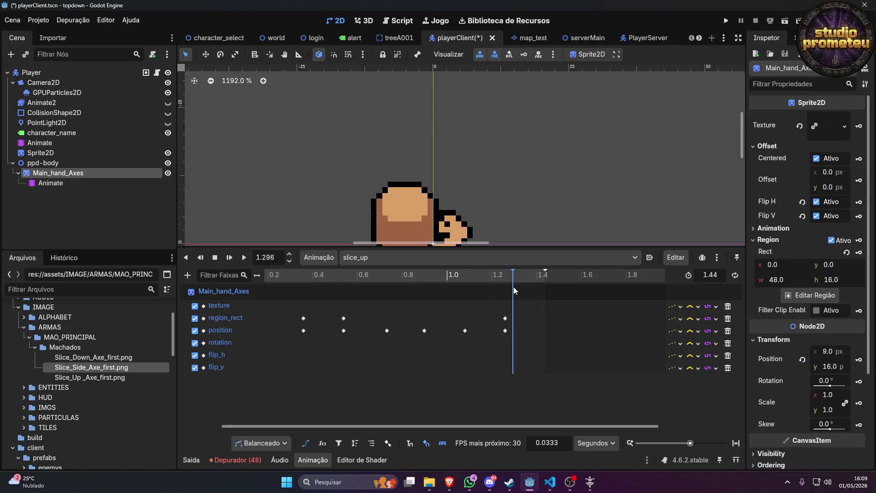
pyautogui.scroll(-8, 481, 157)
pyautogui.scroll(4, 520, 179)
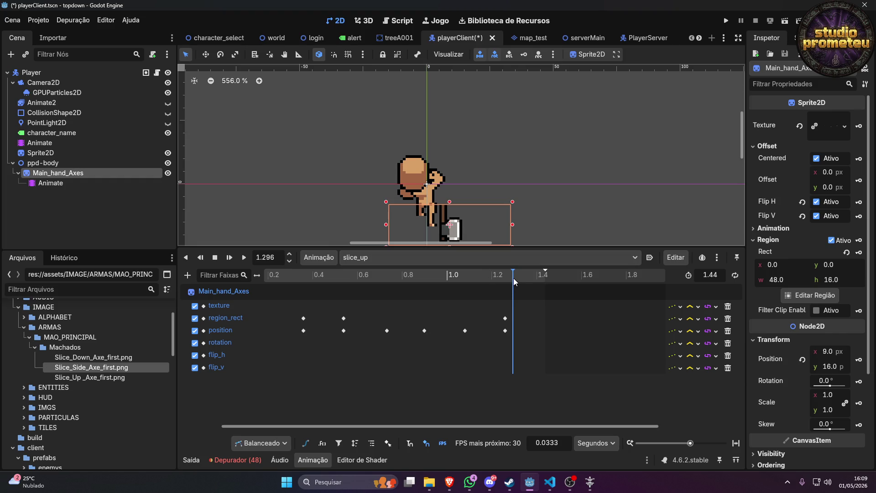
pyautogui.moveTo(513, 277)
pyautogui.mouseDown()
pyautogui.moveTo(423, 279)
pyautogui.moveTo(498, 283)
pyautogui.mouseUp()
# Remove the final 1.26 s position and region_rect keyframes.
pyautogui.click(465, 330)
pyautogui.click(504, 330)
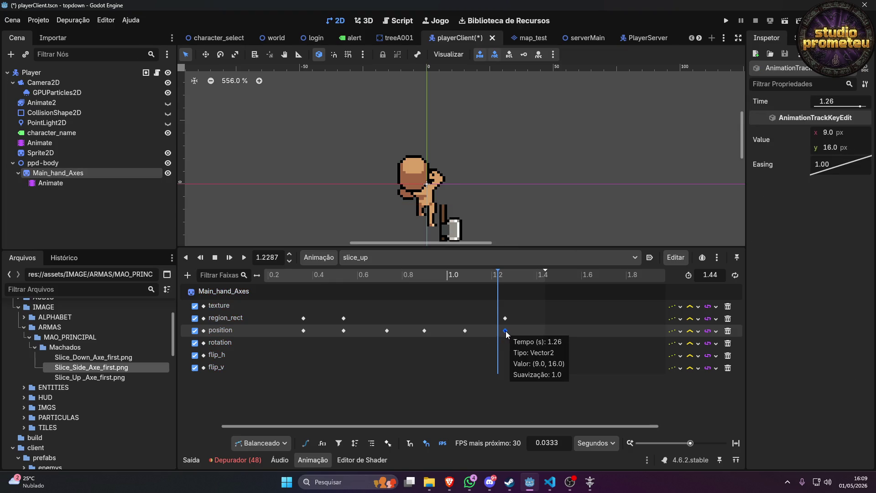
pyautogui.press('Delete')
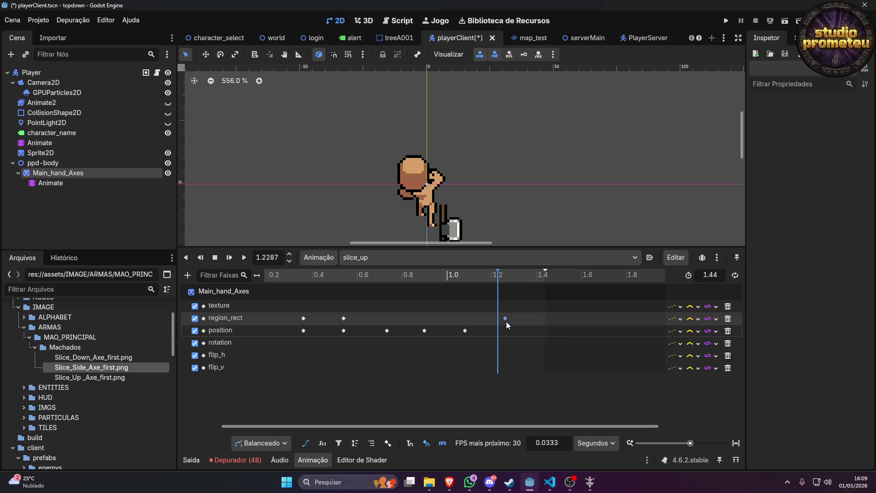
pyautogui.click(506, 322)
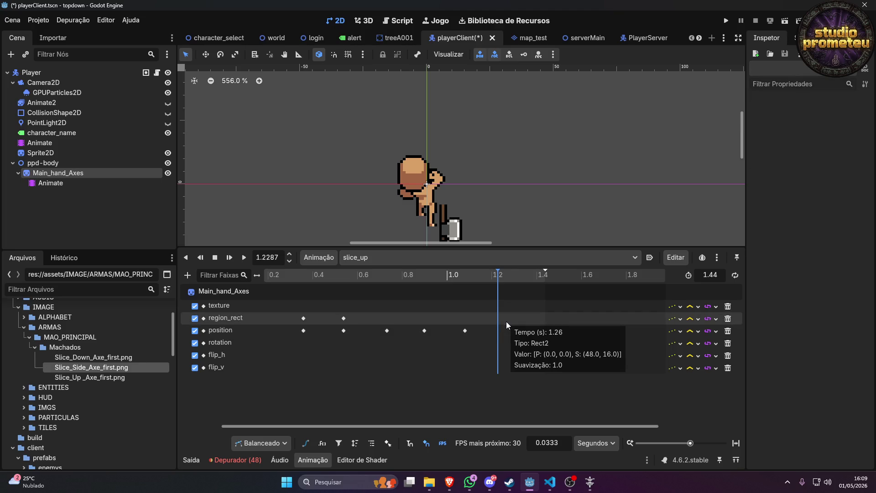
# Jump the animation to 0.9 s and bring up the animation list.
pyautogui.doubleClick(267, 257)
pyautogui.hotkey('ctrl', 'a')
pyautogui.write('0.9')
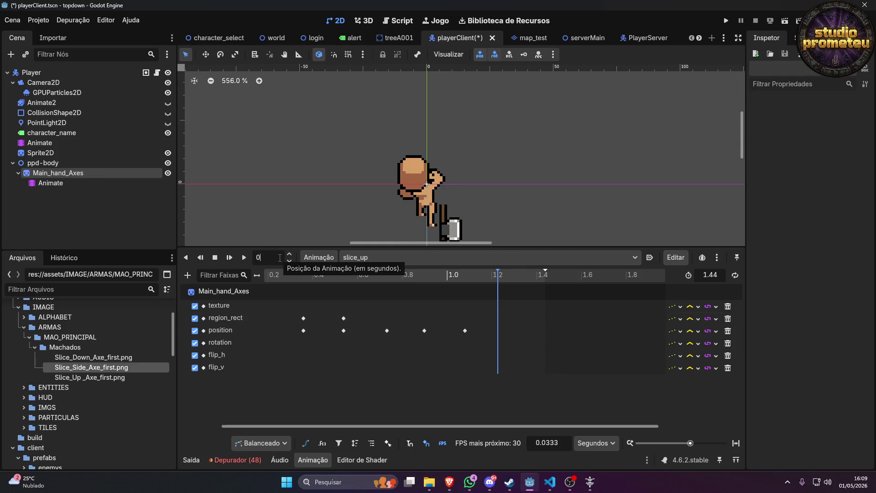
pyautogui.press('Return')
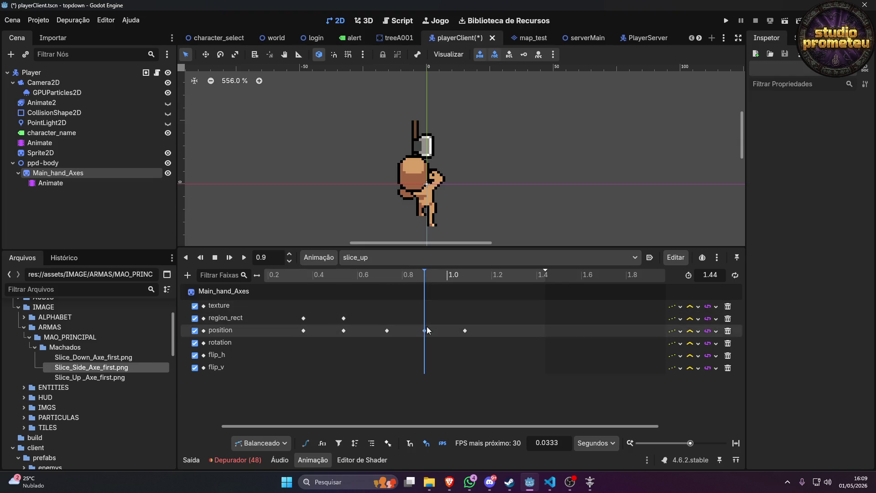
pyautogui.click(371, 259)
# Compare slice_down's last position key at 1.26 s with slice_up's position keys at 0.9 and 1.08 s.
pyautogui.click(385, 286)
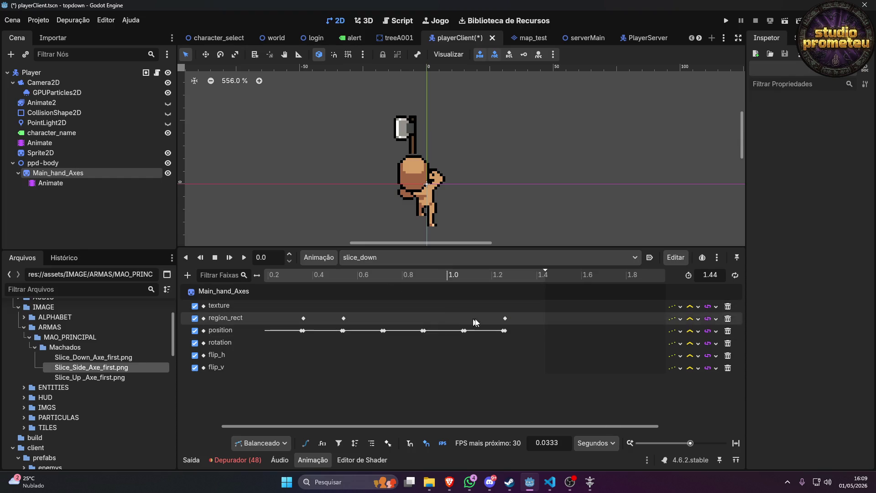
pyautogui.click(504, 331)
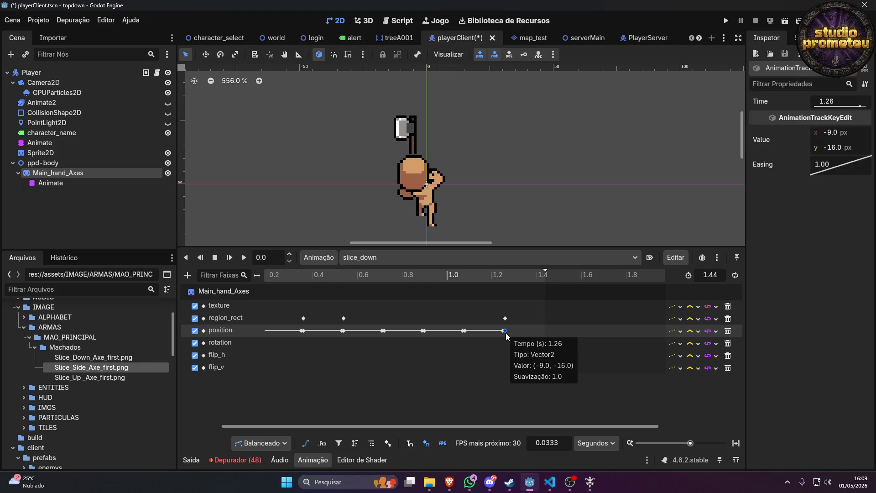
pyautogui.click(351, 259)
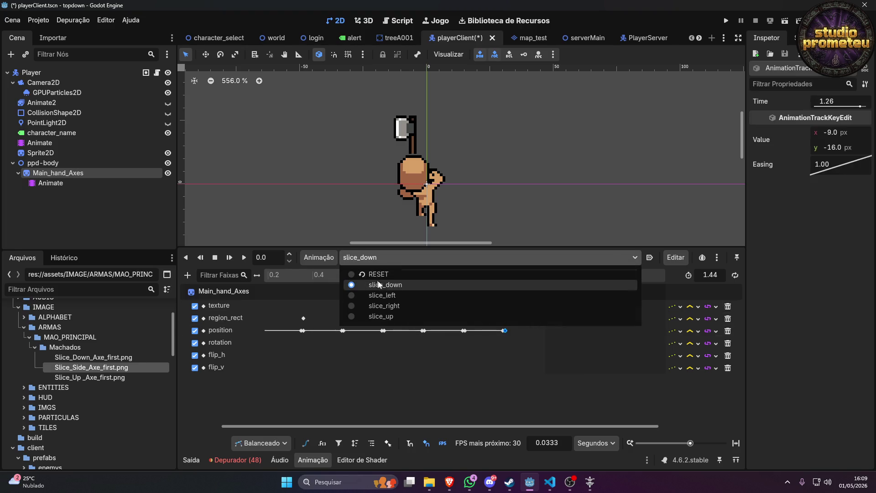
pyautogui.click(395, 317)
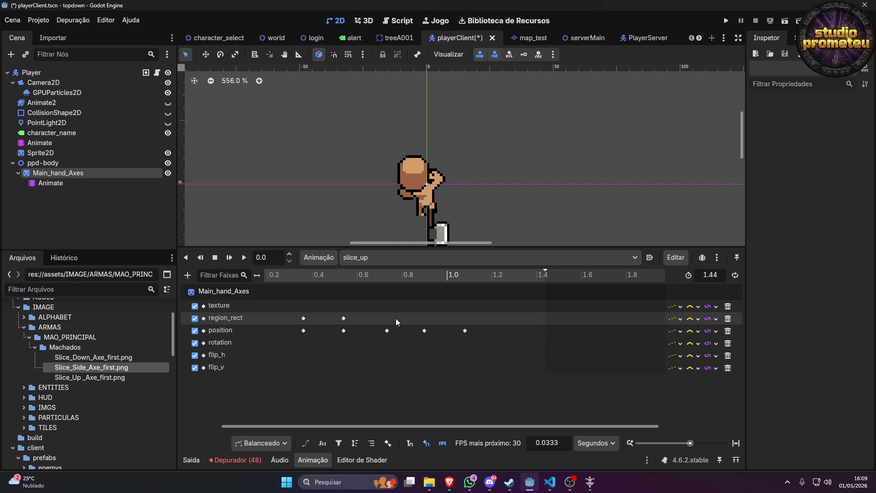
pyautogui.click(466, 330)
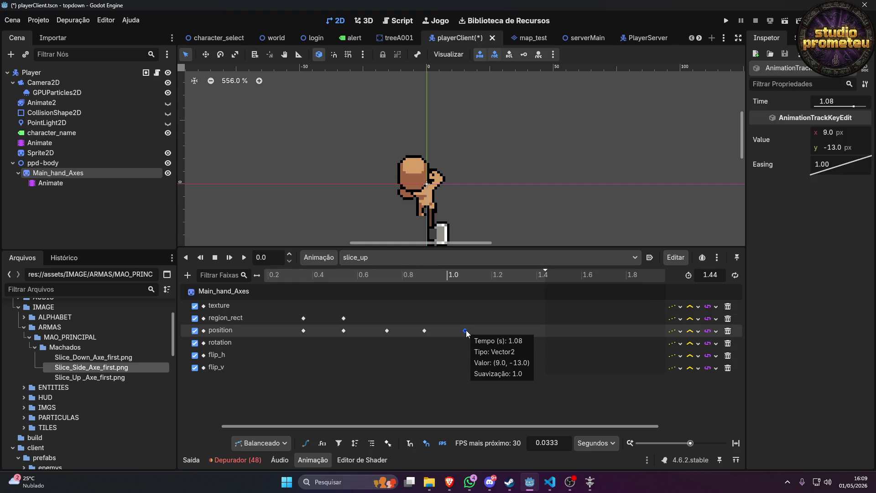
pyautogui.click(425, 330)
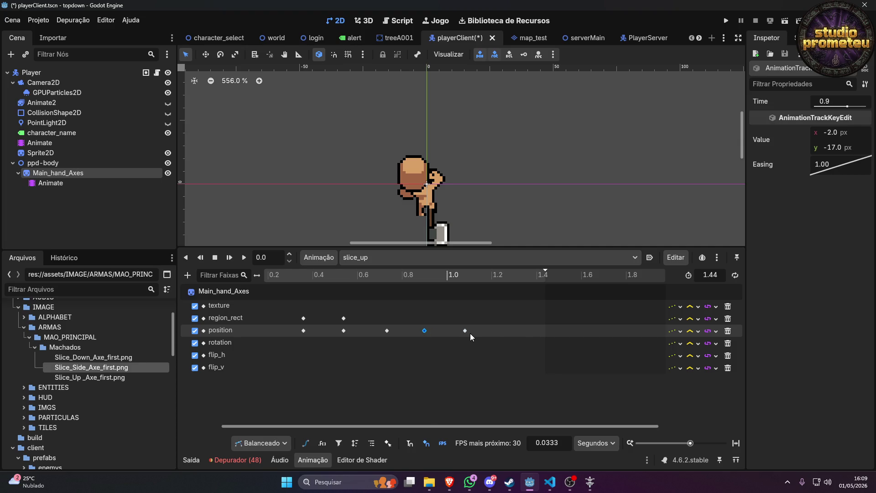
pyautogui.moveTo(467, 336)
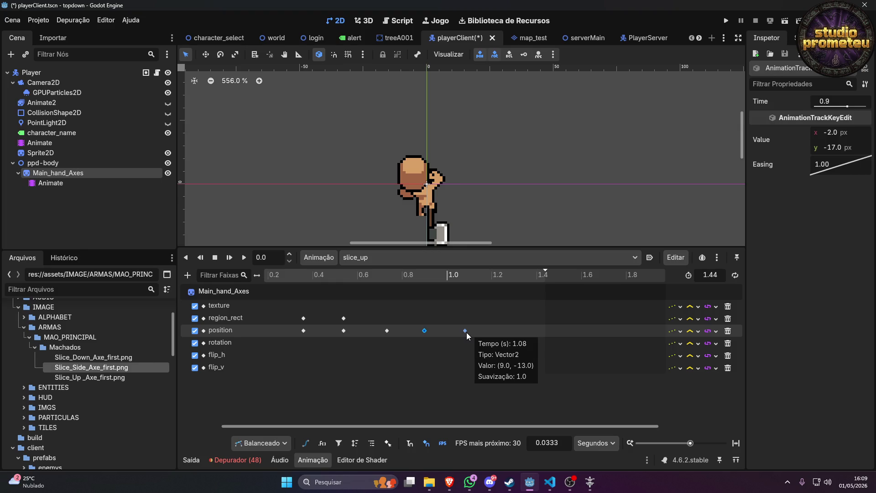
pyautogui.click(466, 333)
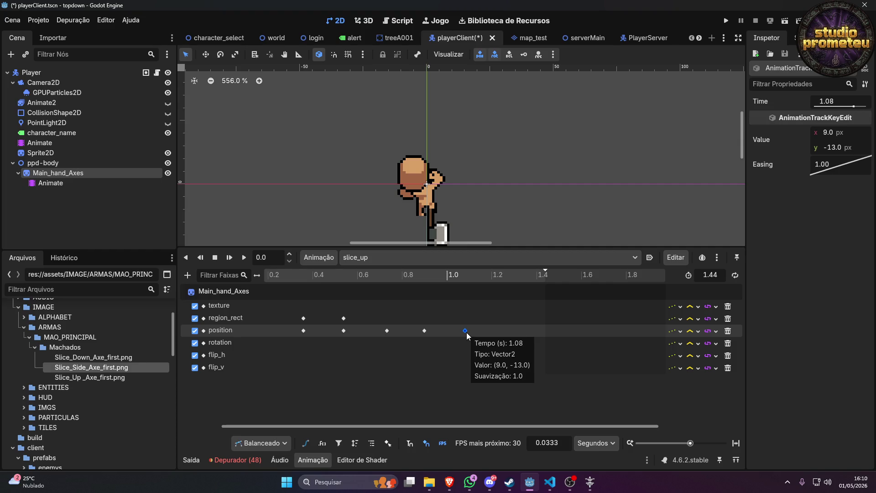
# Delete the axe's region_rect keys at 0.54 and 0.36 s, leaving only the 0.0 s key.
pyautogui.click(67, 187)
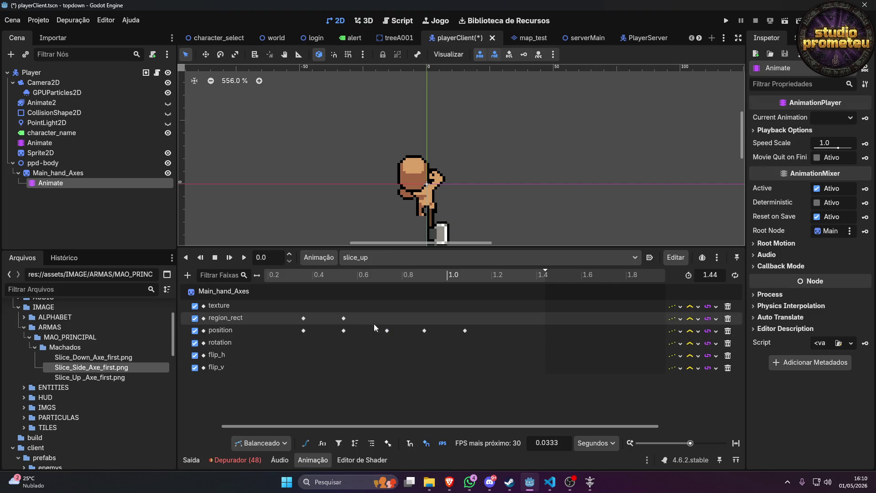
pyautogui.click(349, 319)
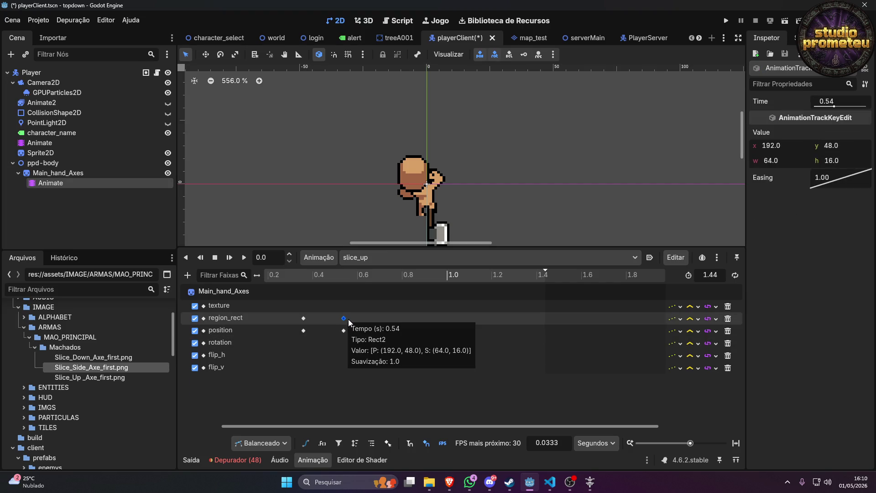
pyautogui.press('Delete')
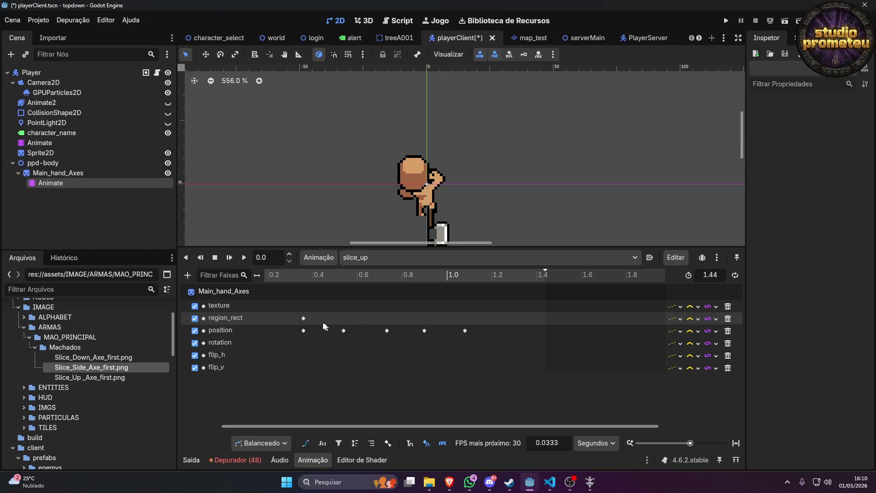
pyautogui.click(304, 318)
pyautogui.moveTo(339, 426); pyautogui.dragTo(295, 426)
pyautogui.press('Delete')
pyautogui.click(303, 318)
pyautogui.press('Delete')
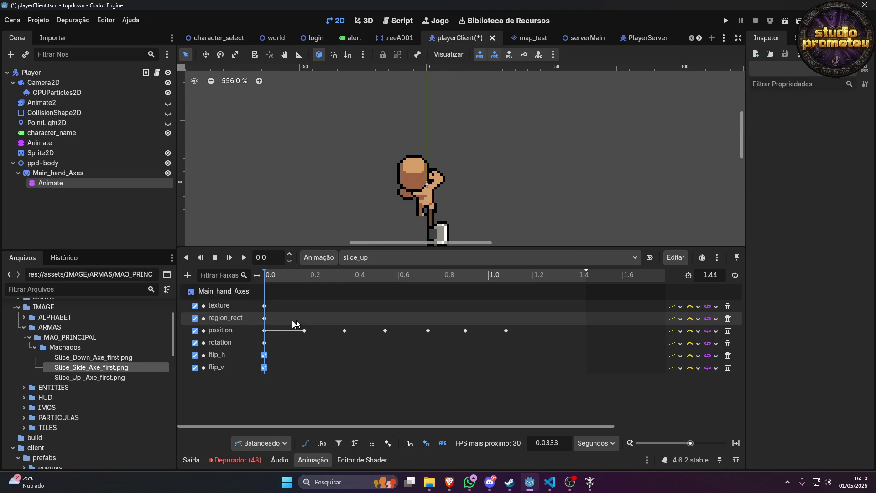
pyautogui.click(264, 318)
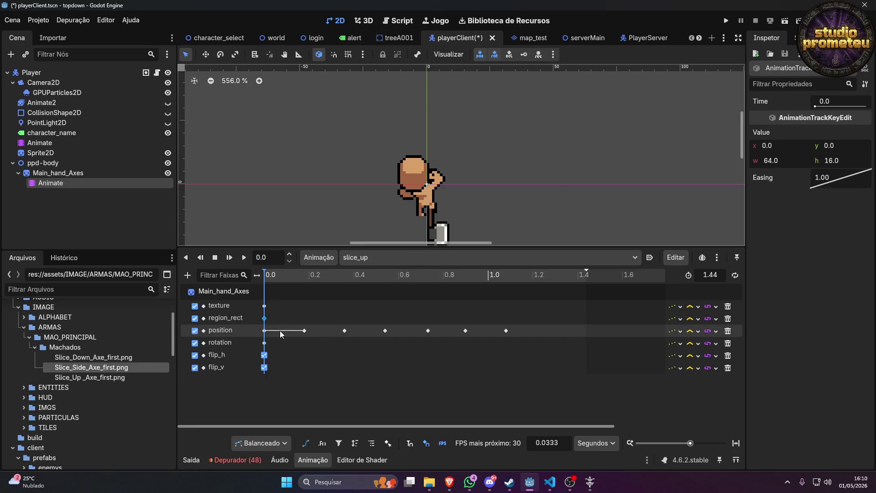
pyautogui.click(265, 321)
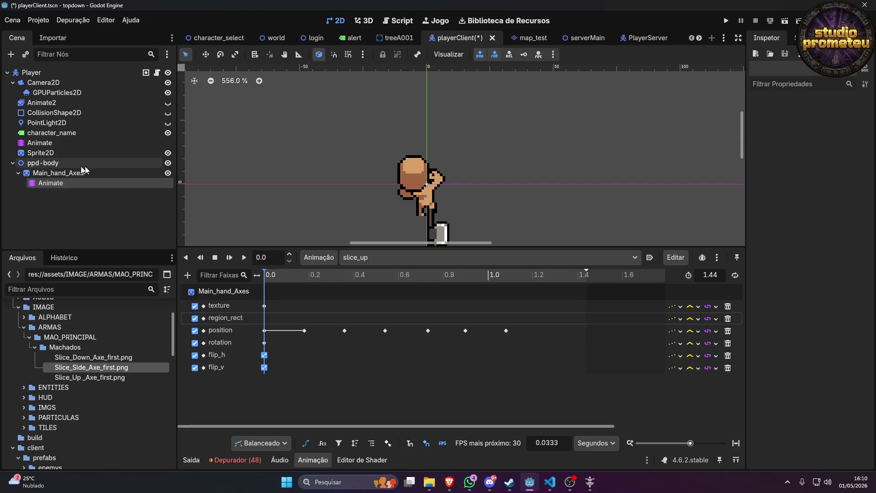
pyautogui.click(58, 173)
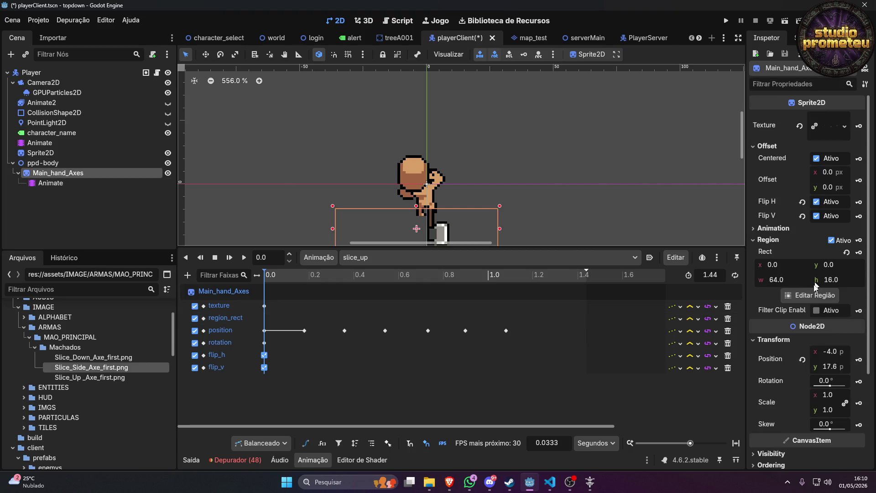
pyautogui.click(811, 295)
pyautogui.scroll(4, 228, 229)
pyautogui.moveTo(255, 260); pyautogui.dragTo(629, 261)
pyautogui.scroll(4, 629, 262)
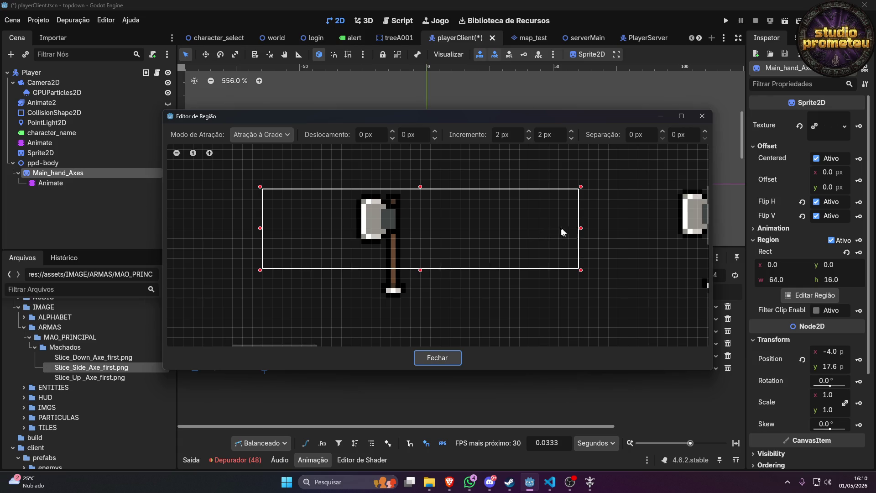
pyautogui.click(581, 230)
pyautogui.moveTo(581, 230)
pyautogui.mouseDown()
pyautogui.moveTo(551, 236)
pyautogui.moveTo(401, 229)
pyautogui.moveTo(449, 230)
pyautogui.mouseUp()
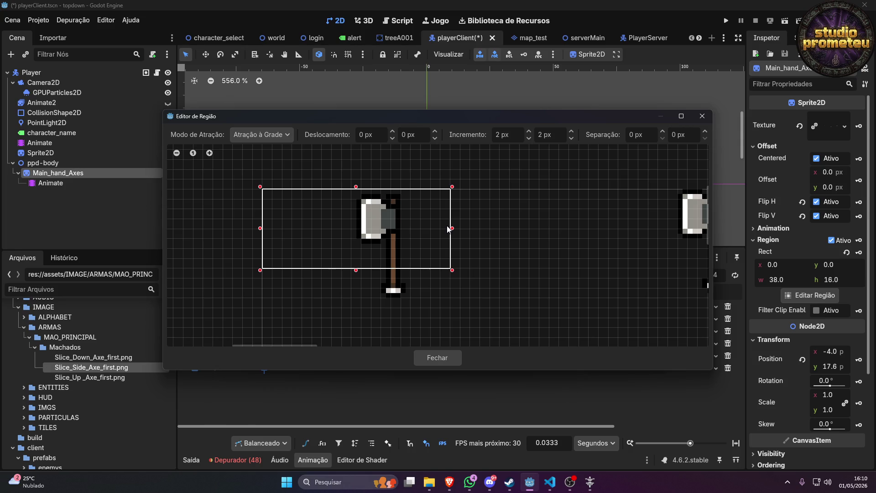
pyautogui.hotkey('ctrl', 'z')
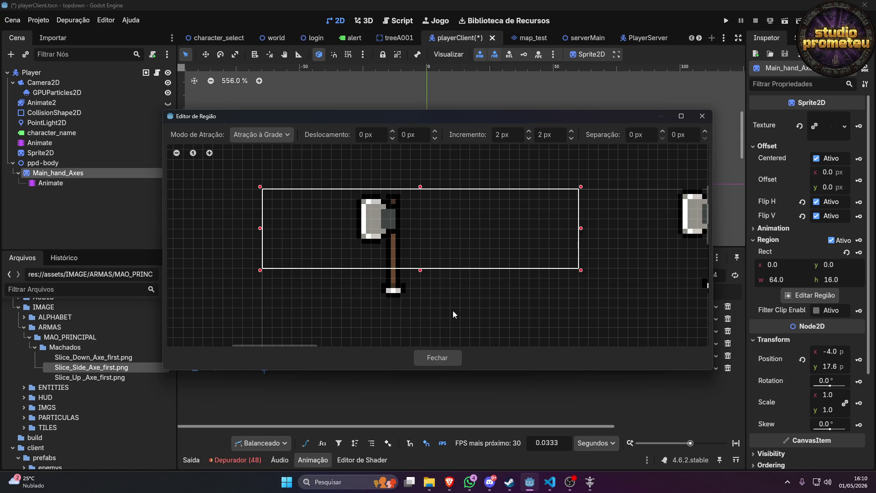
pyautogui.click(448, 363)
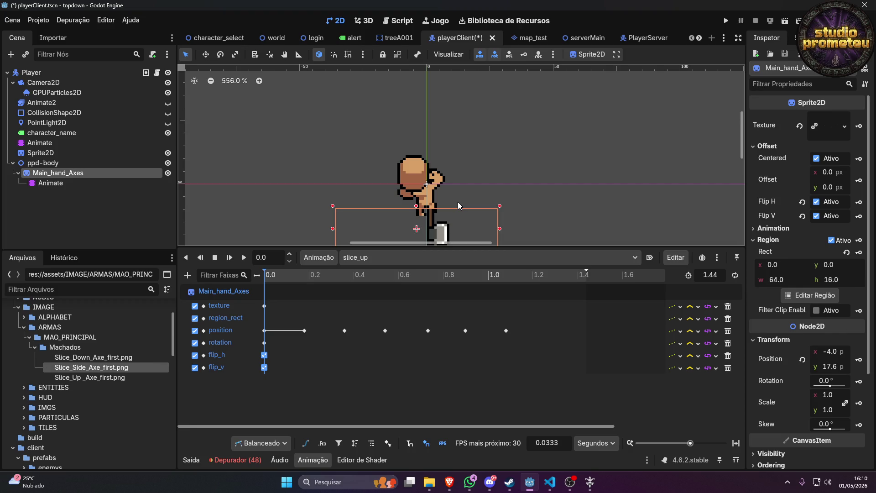
# At about 0.73 s, turn off the axe's horizontal and vertical flip and key both.
pyautogui.moveTo(336, 278)
pyautogui.mouseDown()
pyautogui.moveTo(324, 277)
pyautogui.moveTo(516, 265)
pyautogui.moveTo(260, 283)
pyautogui.mouseUp()
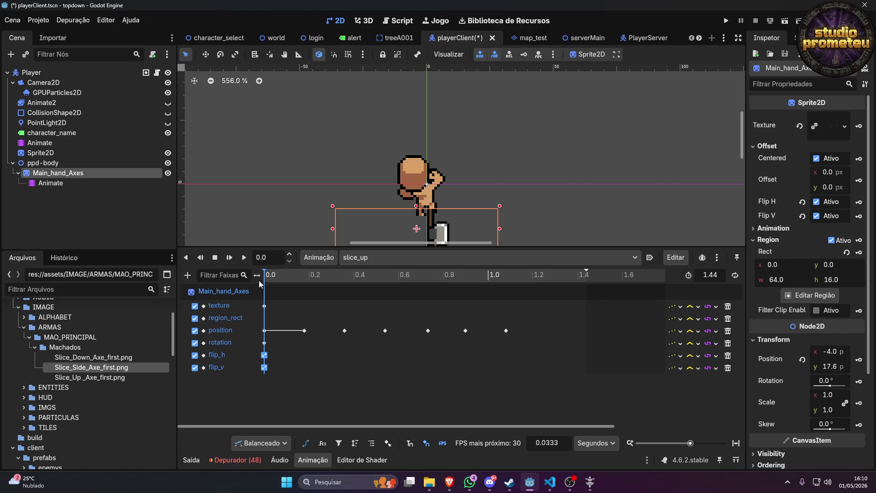
pyautogui.moveTo(260, 284); pyautogui.dragTo(428, 278)
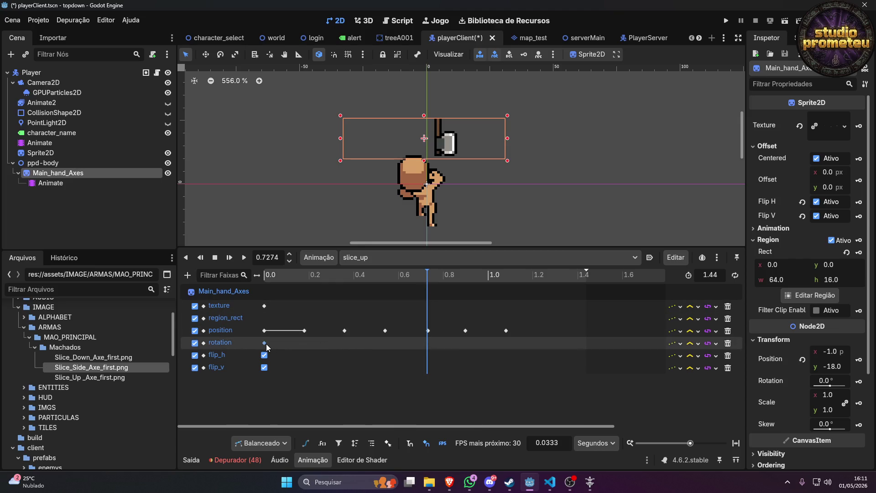
pyautogui.moveTo(267, 345)
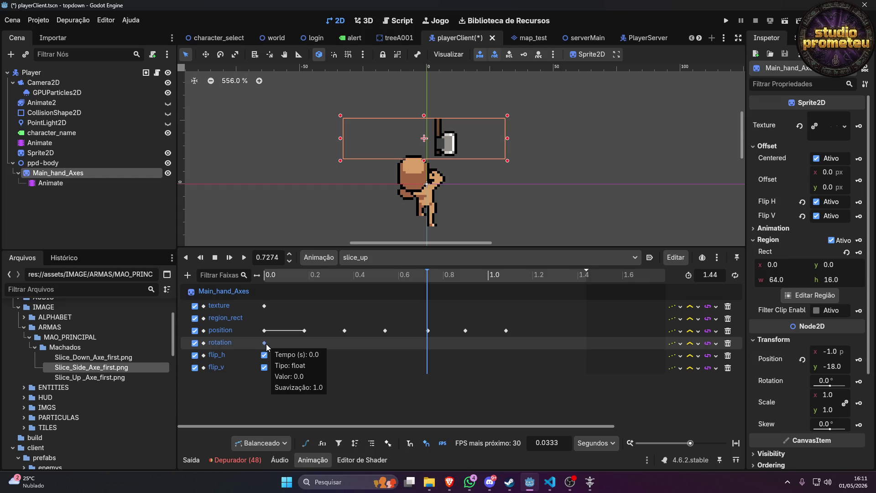
pyautogui.moveTo(427, 278); pyautogui.dragTo(429, 277)
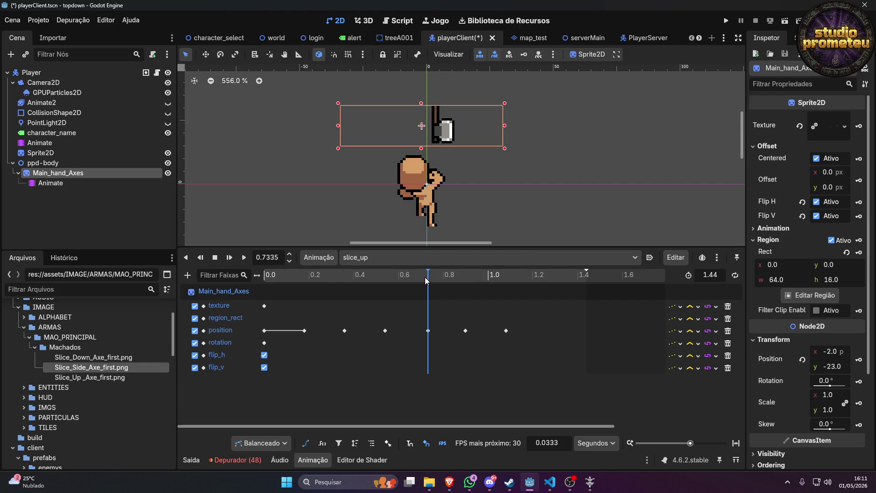
pyautogui.click(817, 216)
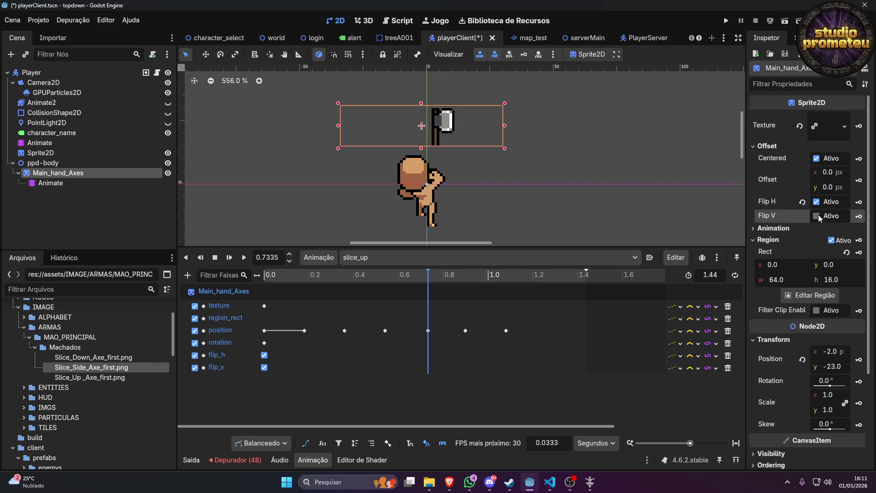
pyautogui.click(817, 203)
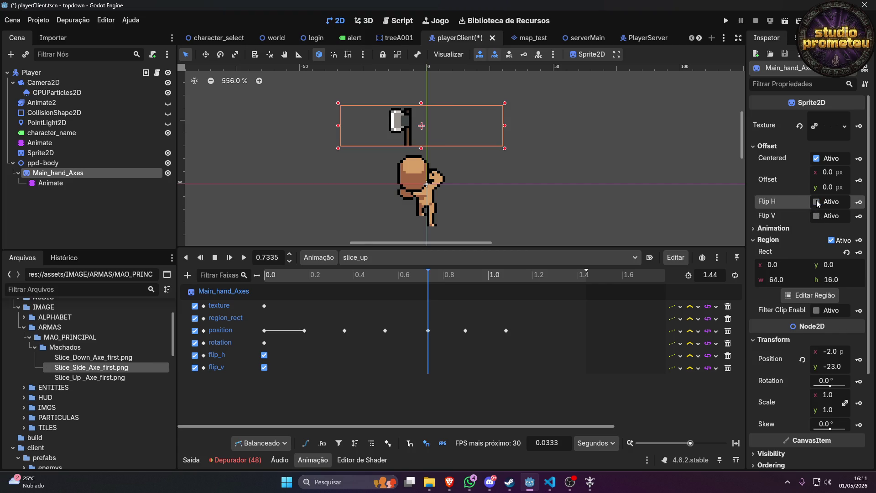
pyautogui.click(858, 202)
pyautogui.click(858, 216)
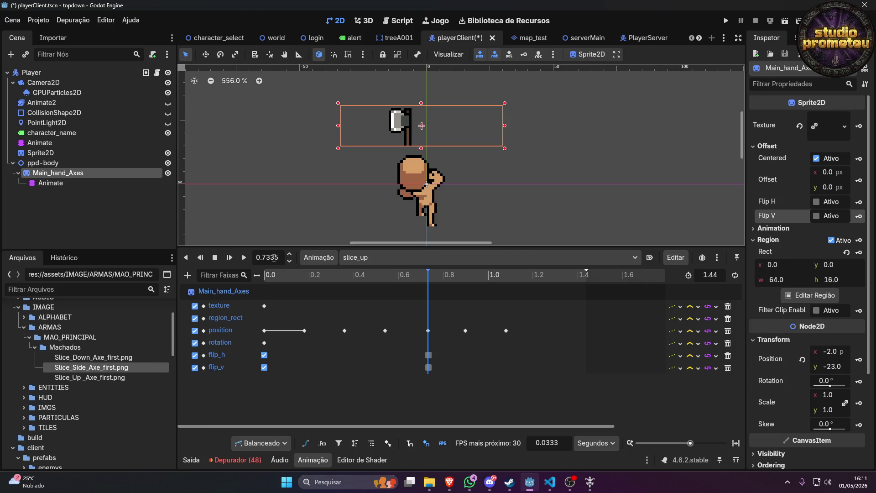
# Check the 0.73 s position key, delete the flip keys, then restore them with undo.
pyautogui.click(428, 331)
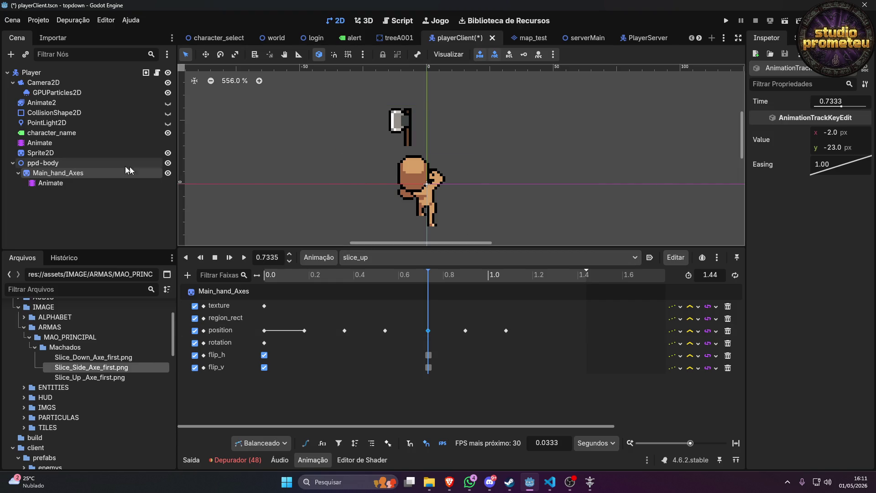
pyautogui.click(64, 174)
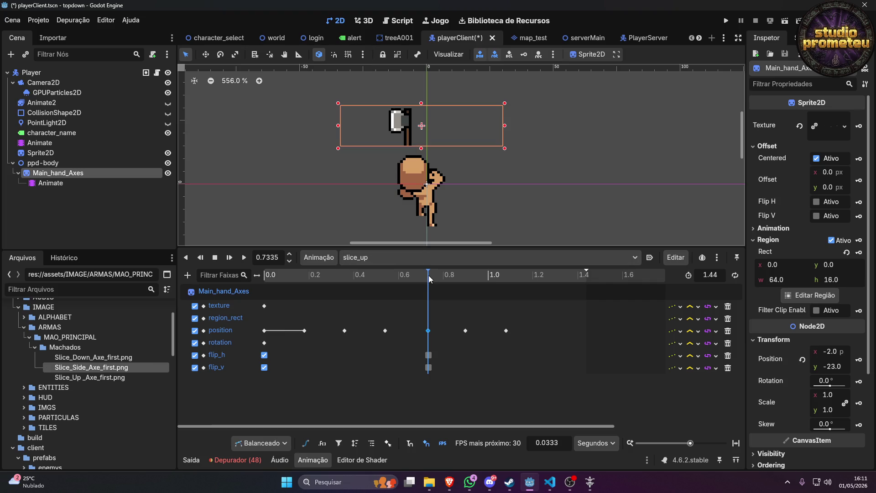
pyautogui.moveTo(428, 276)
pyautogui.mouseDown()
pyautogui.moveTo(357, 281)
pyautogui.moveTo(473, 293)
pyautogui.mouseUp()
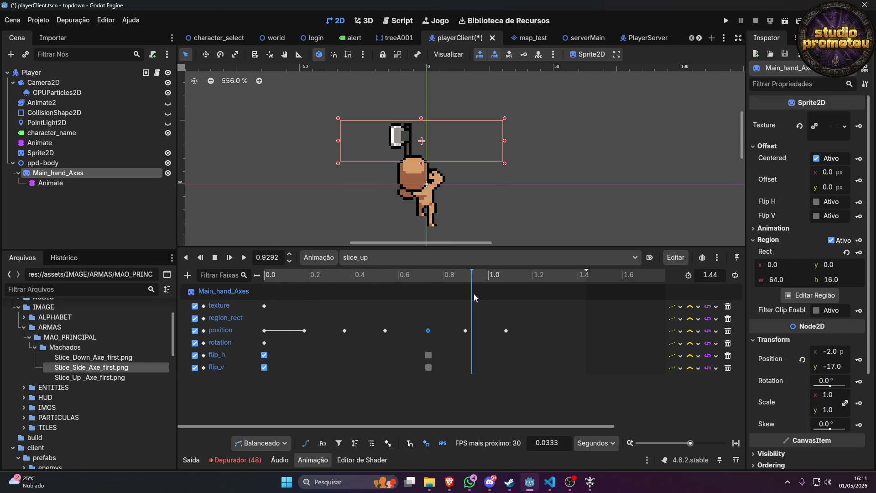
pyautogui.moveTo(450, 370); pyautogui.dragTo(419, 355)
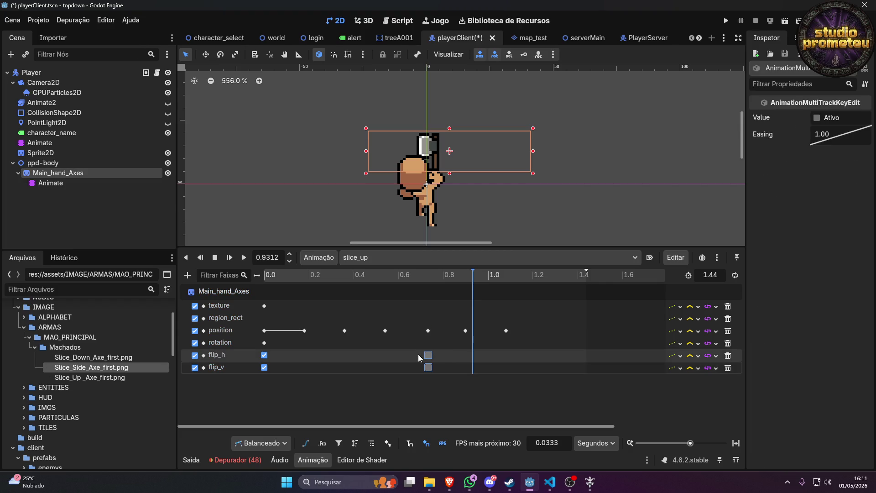
pyautogui.press('Delete')
pyautogui.moveTo(433, 276)
pyautogui.mouseDown()
pyautogui.moveTo(288, 273)
pyautogui.moveTo(495, 277)
pyautogui.mouseUp()
pyautogui.hotkey('ctrl', 'z')
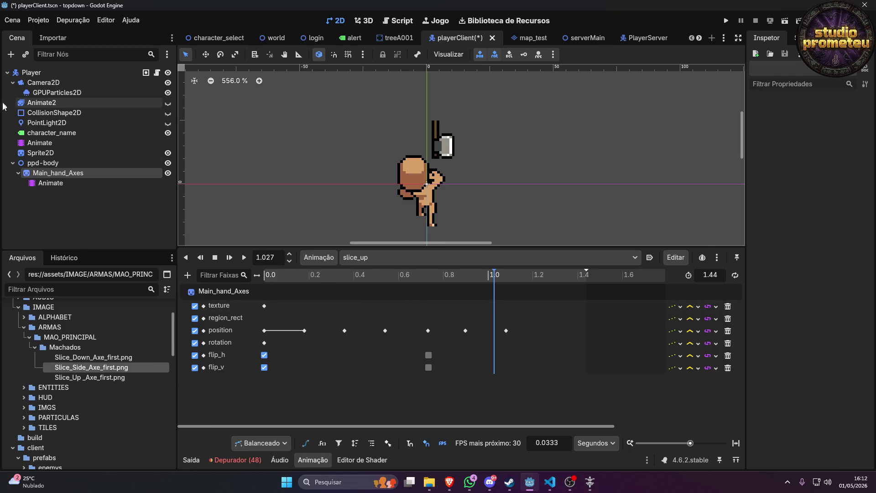
pyautogui.click(40, 142)
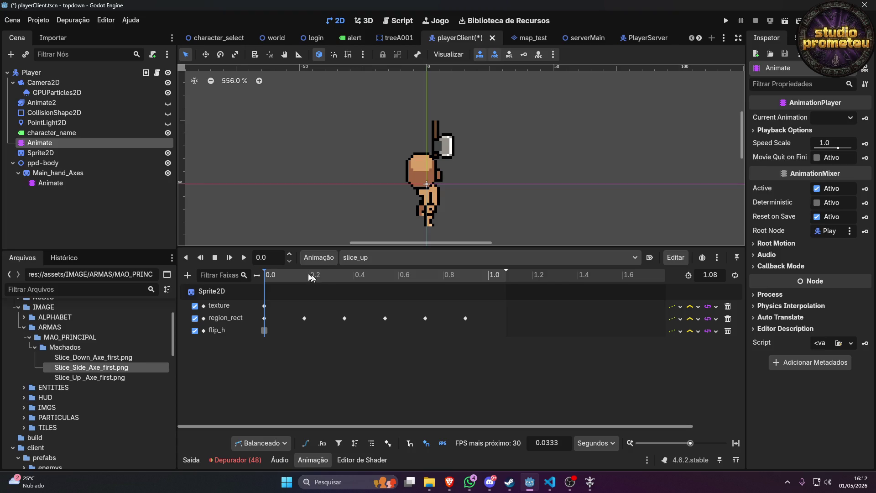
pyautogui.click(58, 183)
pyautogui.click(367, 278)
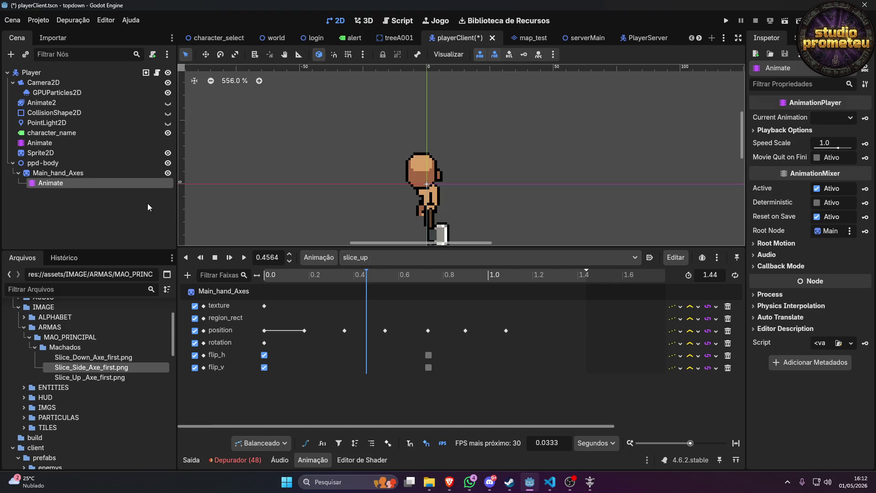
pyautogui.click(394, 277)
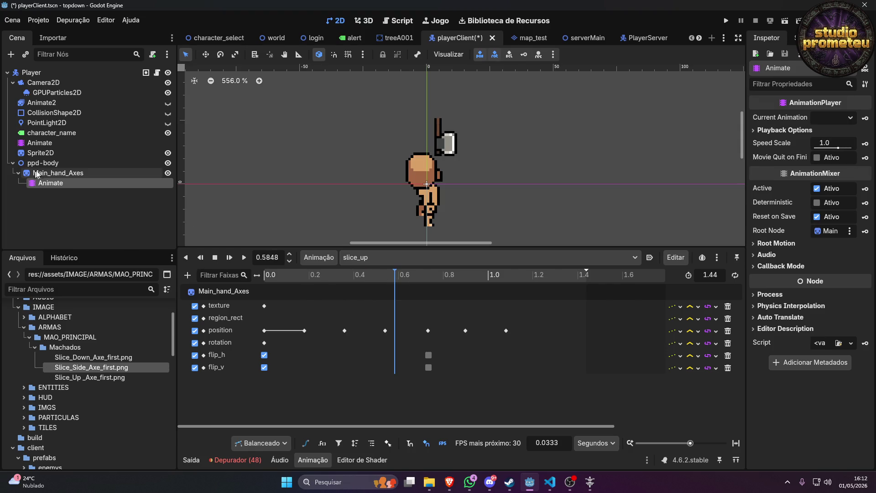
pyautogui.click(48, 144)
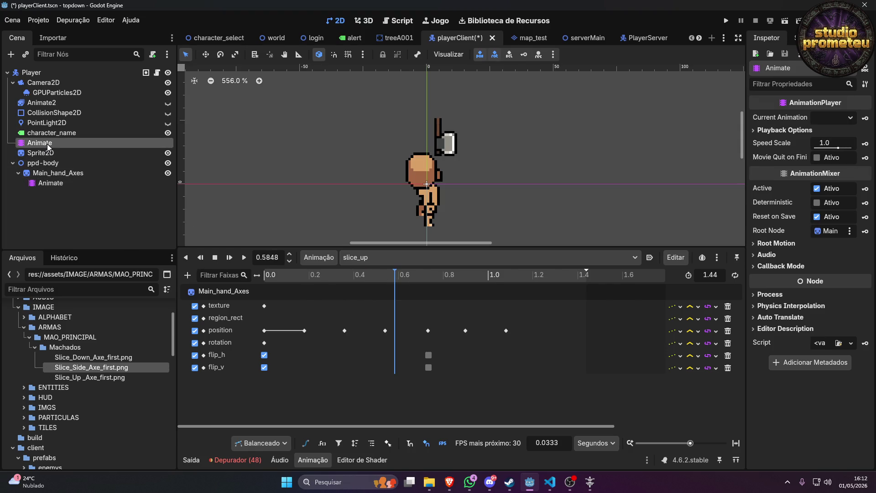
pyautogui.click(401, 276)
pyautogui.click(51, 182)
pyautogui.click(428, 277)
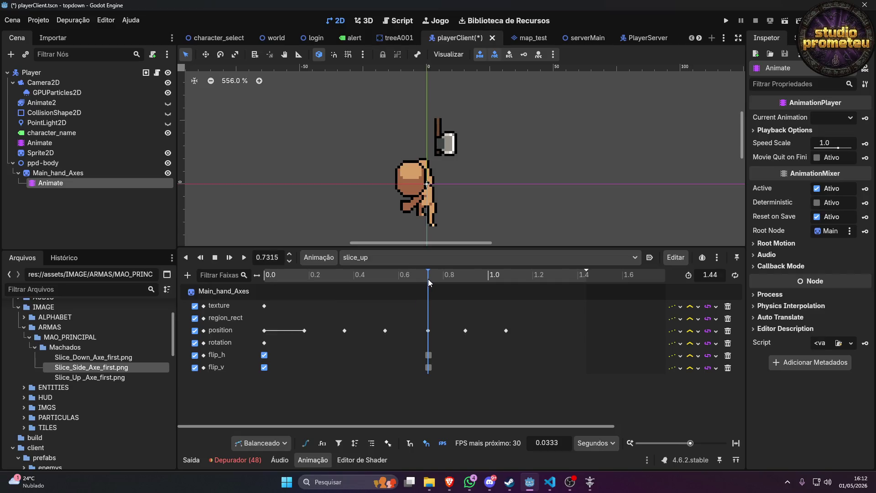
# Delete the axe's position keys at 0.72, 0.9 and 1.08 s, then rewind the preview to 0.77 s.
pyautogui.click(451, 278)
pyautogui.click(453, 278)
pyautogui.click(428, 330)
pyautogui.click(466, 331)
pyautogui.moveTo(522, 339)
pyautogui.mouseDown()
pyautogui.moveTo(466, 315)
pyautogui.moveTo(420, 315)
pyautogui.mouseUp()
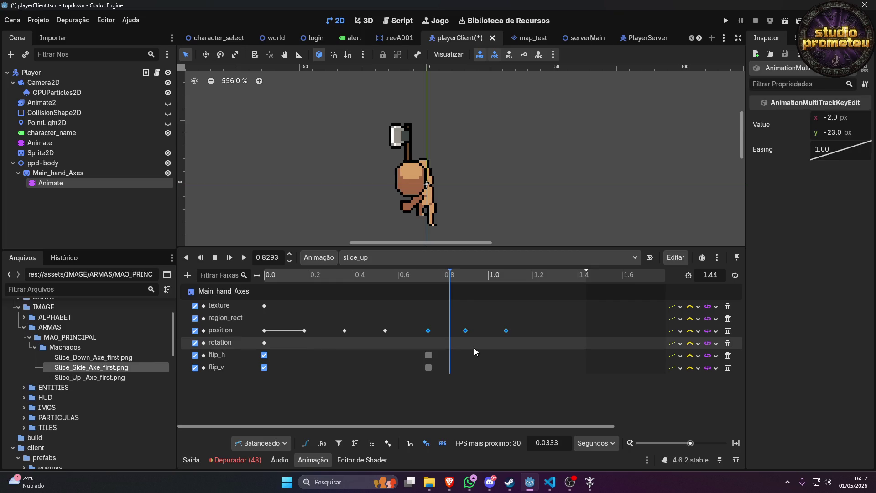
pyautogui.press('Delete')
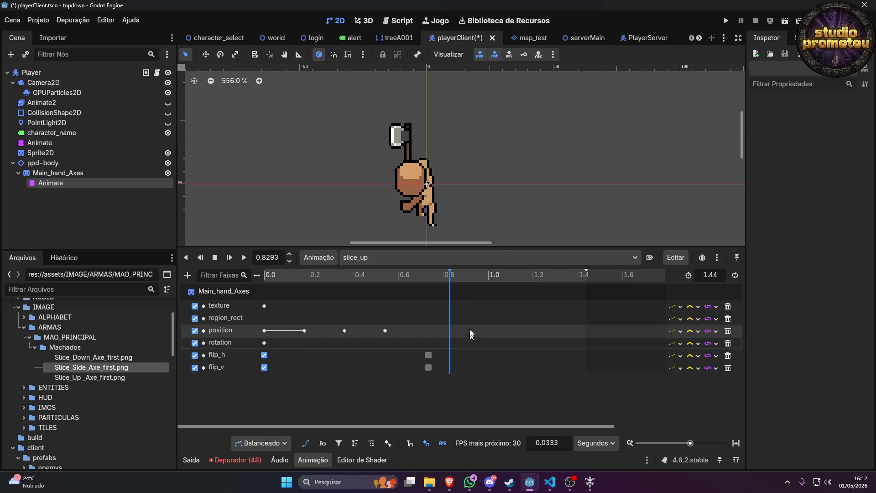
pyautogui.moveTo(450, 273)
pyautogui.mouseDown()
pyautogui.moveTo(417, 273)
pyautogui.moveTo(436, 276)
pyautogui.mouseUp()
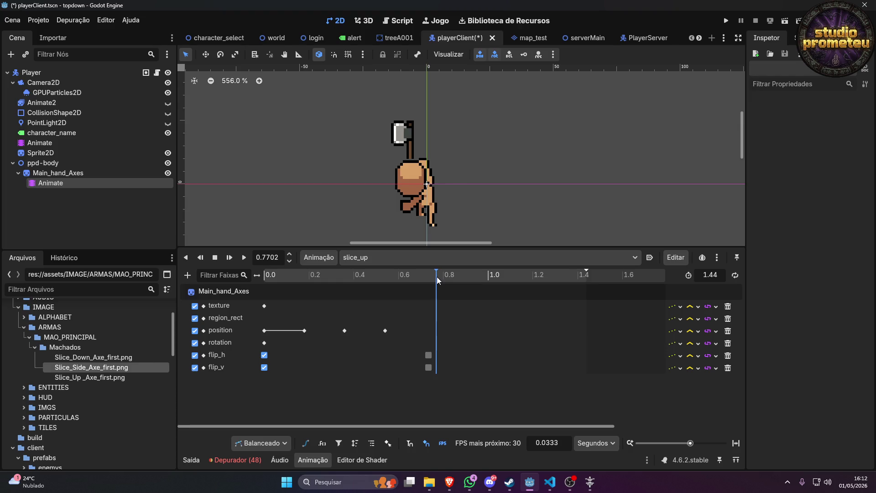
pyautogui.click(58, 172)
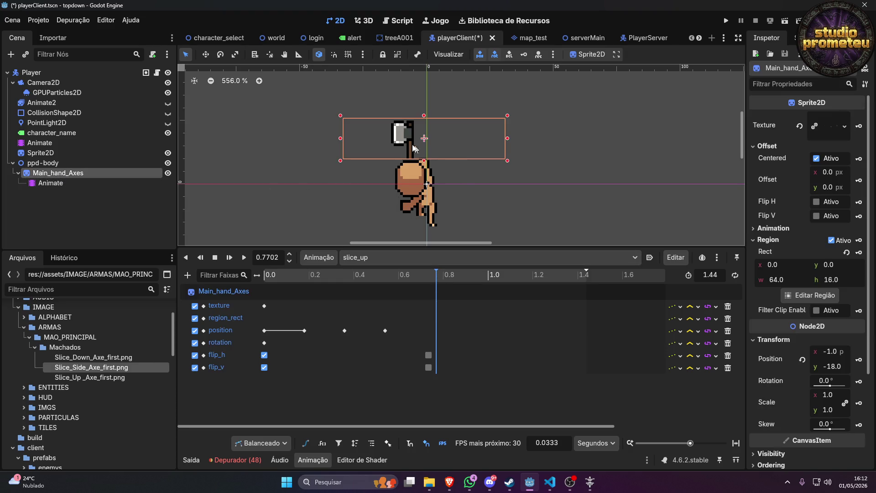
# Drag the axe sprite to (-1, -17) and key its position at 0.7376 s.
pyautogui.scroll(5, 419, 147)
pyautogui.moveTo(425, 166)
pyautogui.mouseDown()
pyautogui.moveTo(472, 169)
pyautogui.moveTo(465, 177)
pyautogui.mouseUp()
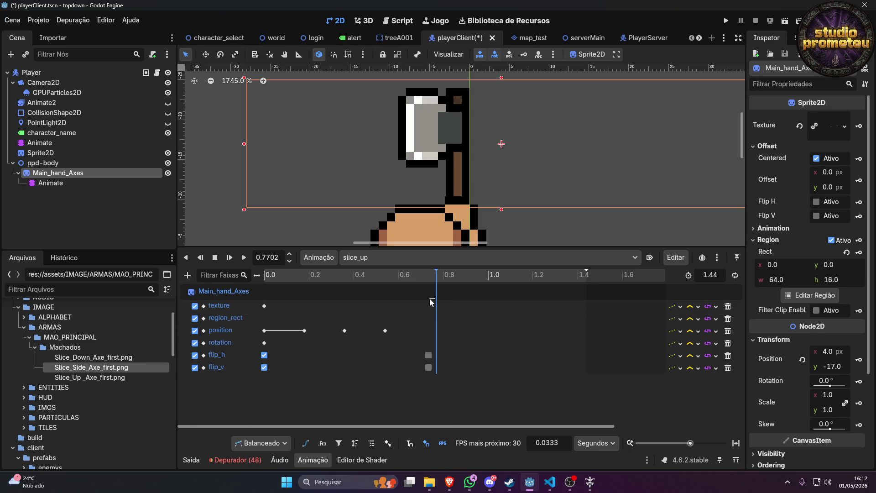
pyautogui.moveTo(436, 274); pyautogui.dragTo(430, 273)
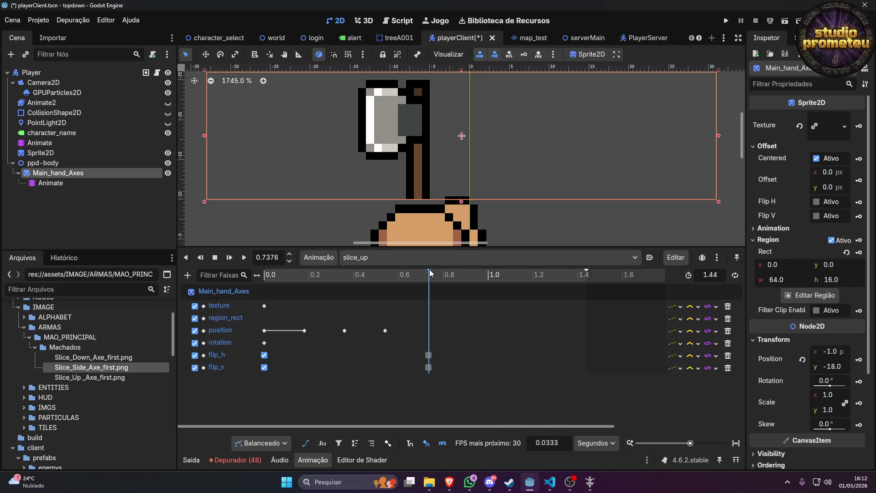
pyautogui.moveTo(422, 152); pyautogui.dragTo(420, 157)
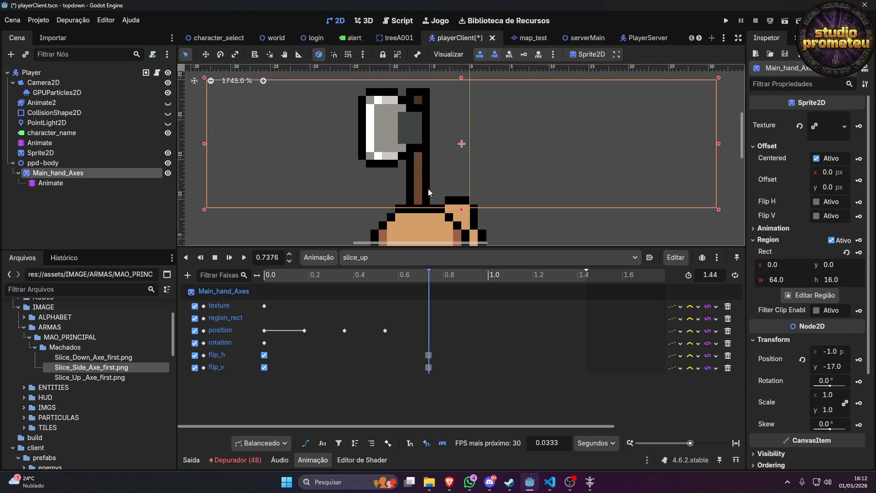
pyautogui.click(859, 359)
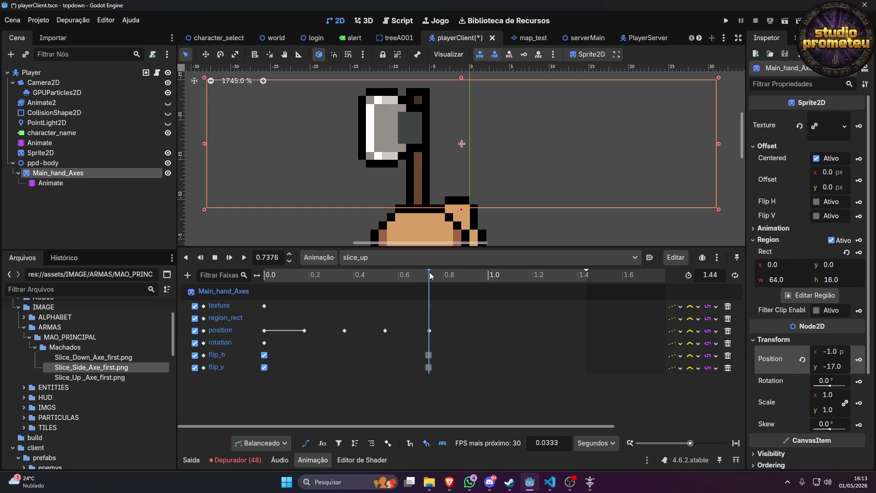
pyautogui.click(27, 142)
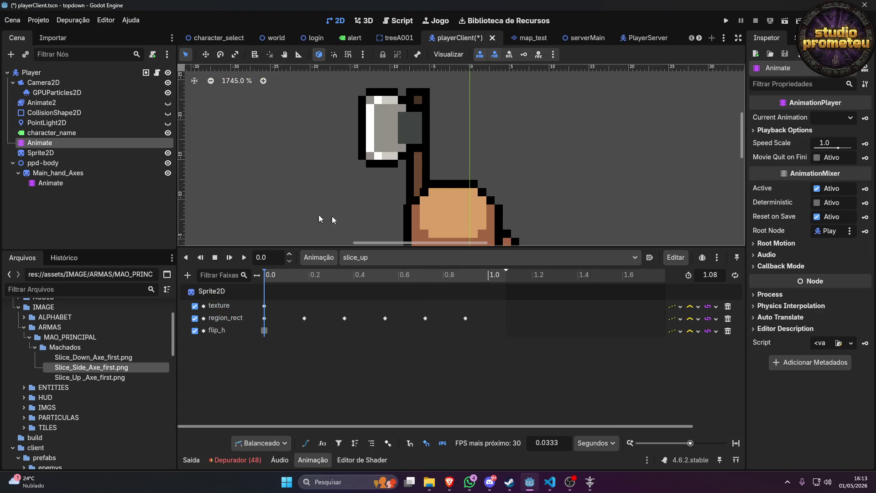
pyautogui.click(398, 275)
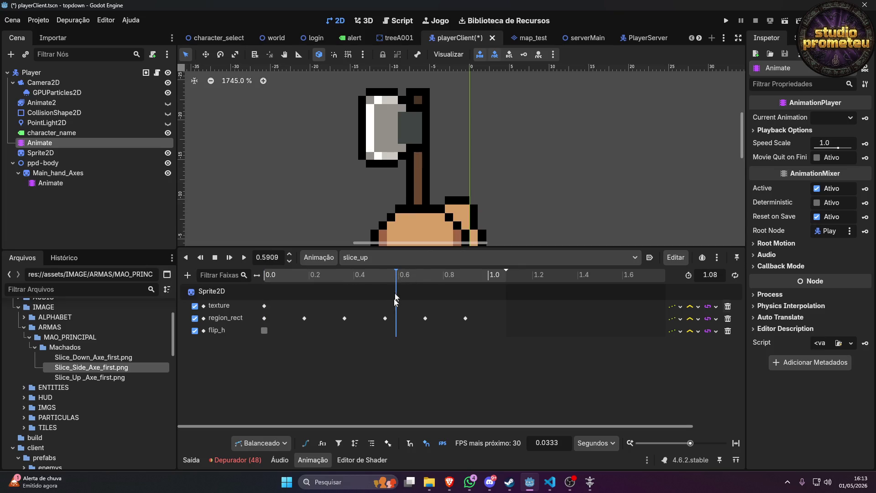
pyautogui.click(50, 183)
pyautogui.moveTo(396, 277); pyautogui.dragTo(387, 278)
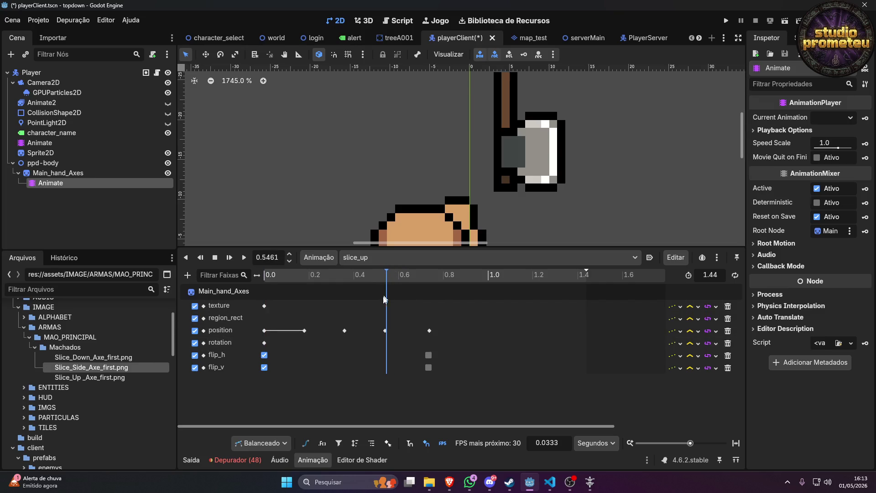
pyautogui.click(385, 330)
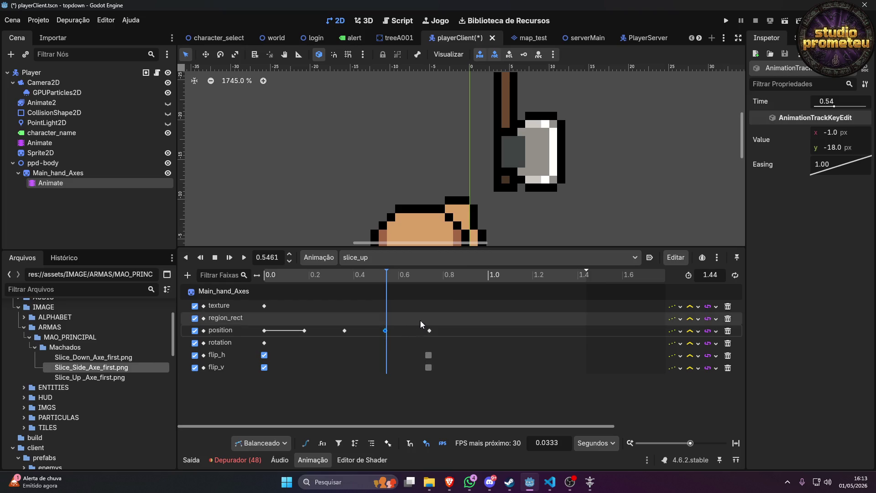
pyautogui.click(430, 329)
pyautogui.moveTo(436, 372)
pyautogui.mouseDown()
pyautogui.moveTo(415, 351)
pyautogui.moveTo(426, 358)
pyautogui.moveTo(350, 350)
pyautogui.mouseUp()
pyautogui.moveTo(380, 277)
pyautogui.mouseDown()
pyautogui.moveTo(272, 278)
pyautogui.moveTo(403, 276)
pyautogui.mouseUp()
pyautogui.click(83, 145)
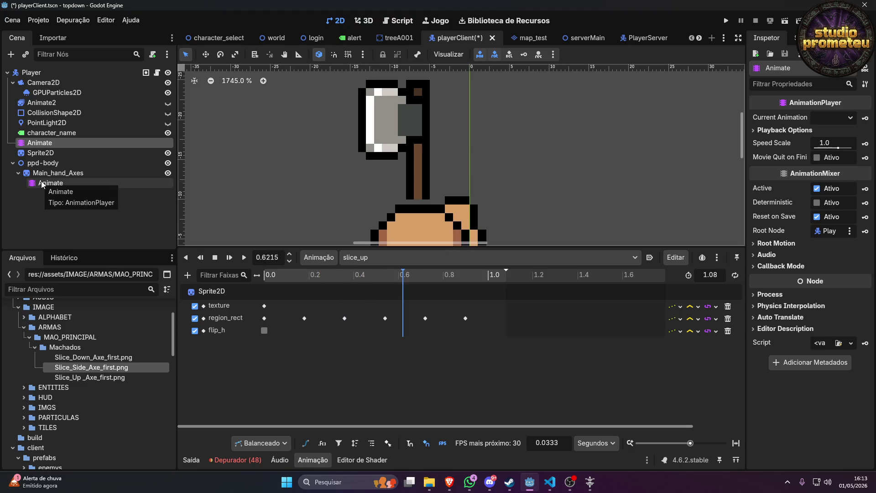
pyautogui.moveTo(291, 273)
pyautogui.mouseDown()
pyautogui.moveTo(303, 276)
pyautogui.moveTo(264, 275)
pyautogui.mouseUp()
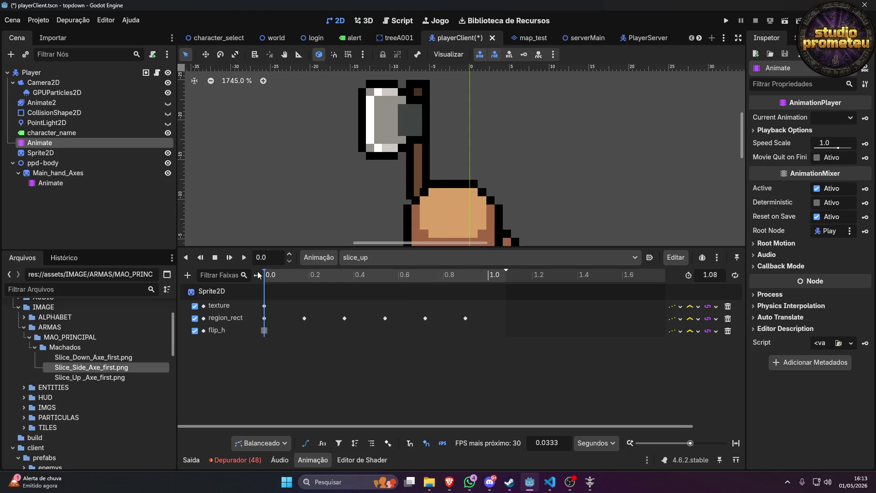
pyautogui.scroll(-5, 503, 149)
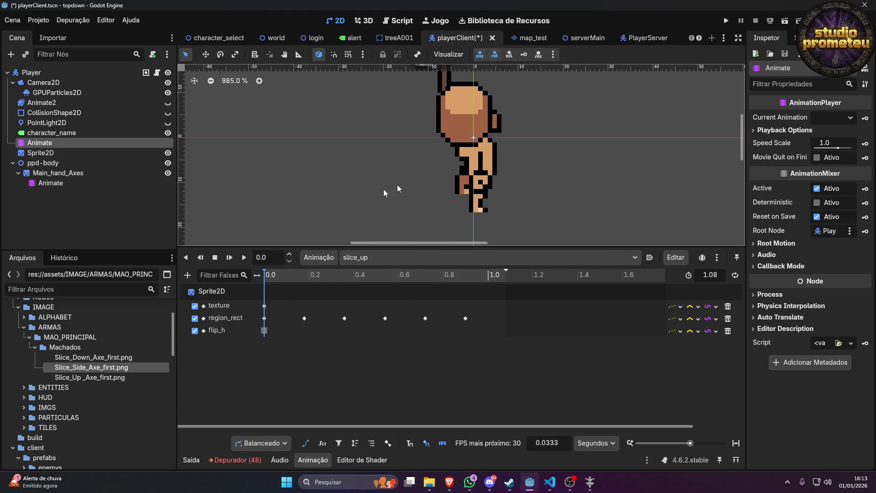
# Delete the axe's position keys from 0.18 s onward, keeping the flip keys near 0.72 s.
pyautogui.click(57, 182)
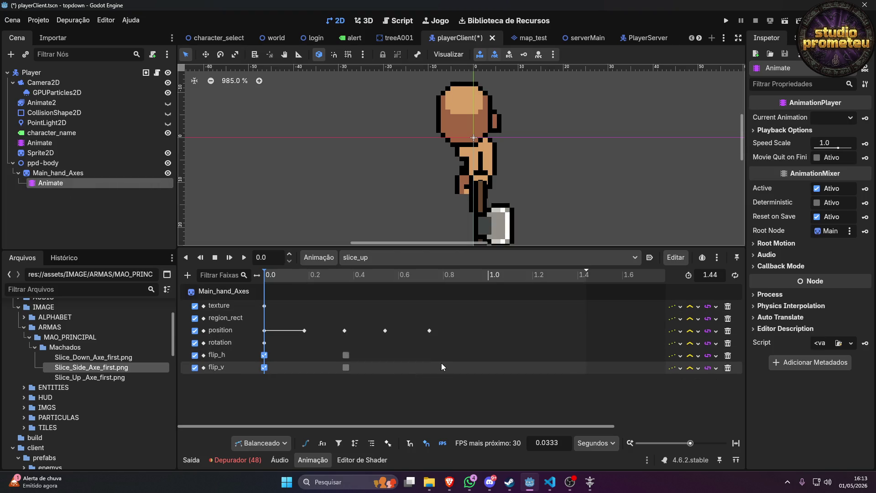
pyautogui.moveTo(442, 338); pyautogui.dragTo(279, 319)
pyautogui.press('Delete')
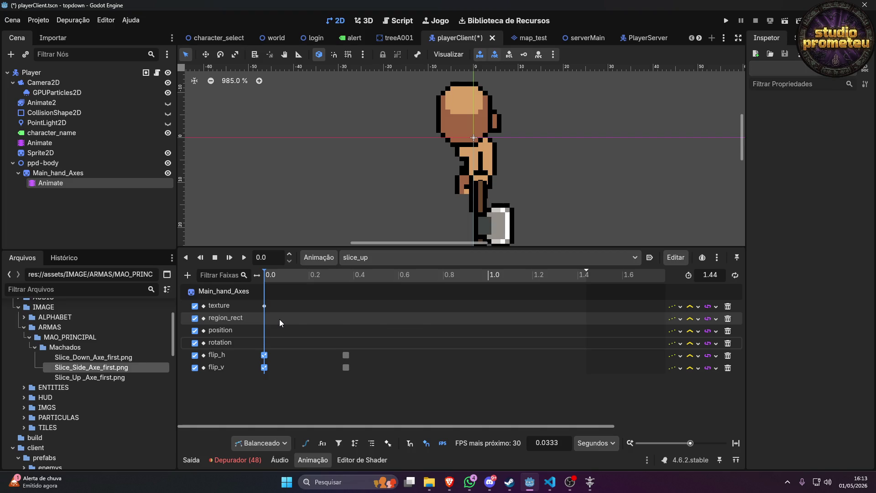
pyautogui.hotkey('ctrl', 'z')
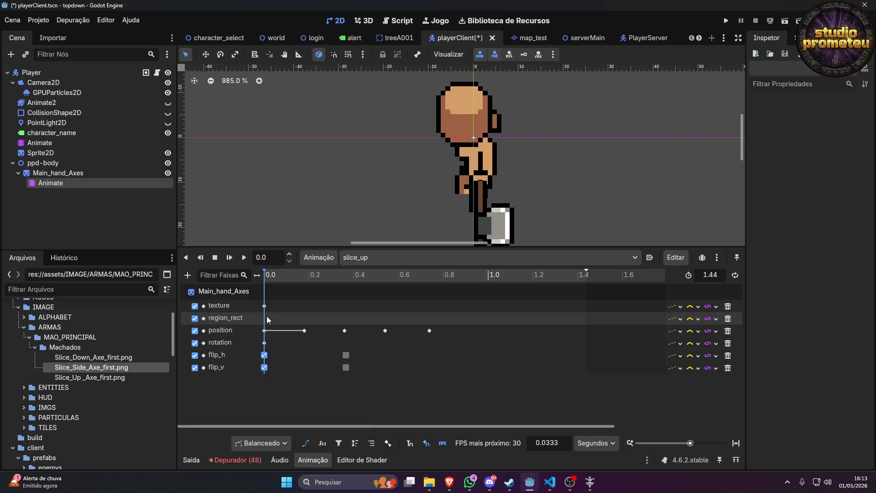
pyautogui.click(60, 186)
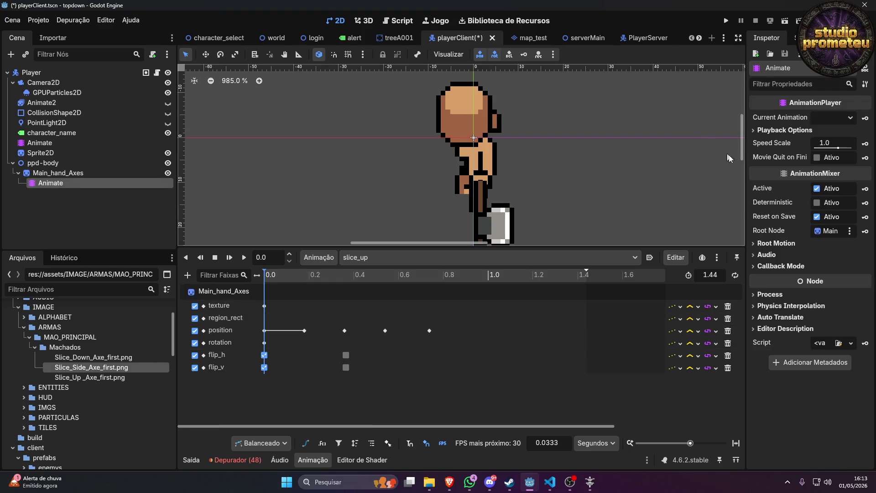
pyautogui.click(73, 172)
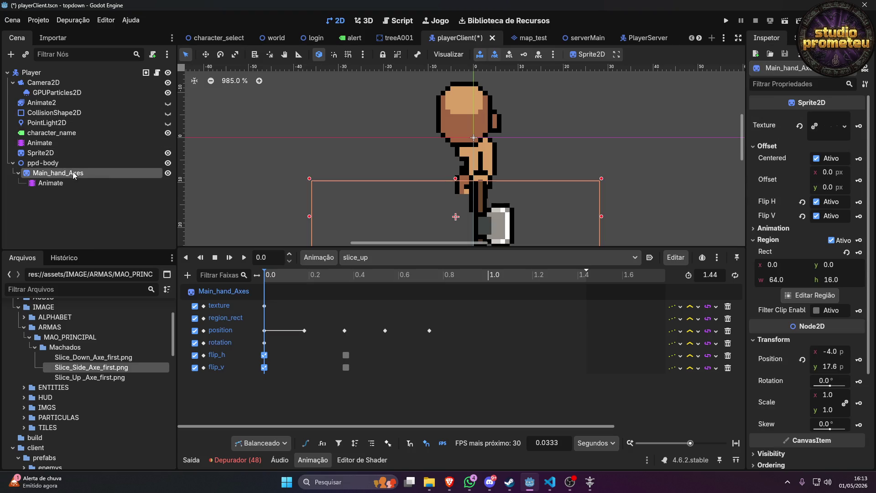
pyautogui.moveTo(448, 333); pyautogui.dragTo(253, 330)
pyautogui.press('Delete')
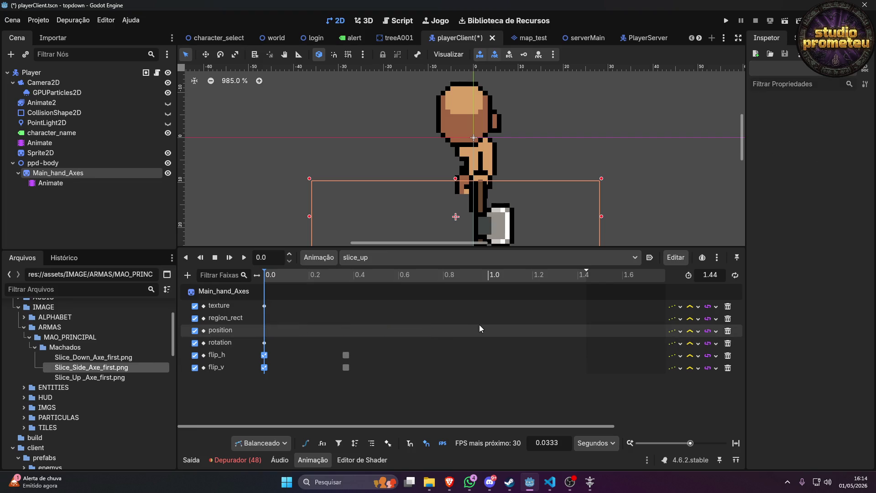
pyautogui.click(48, 173)
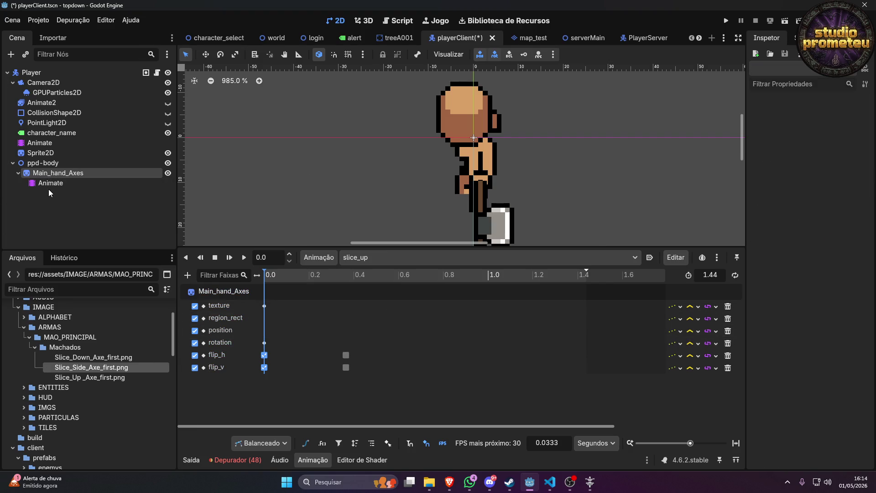
pyautogui.click(48, 184)
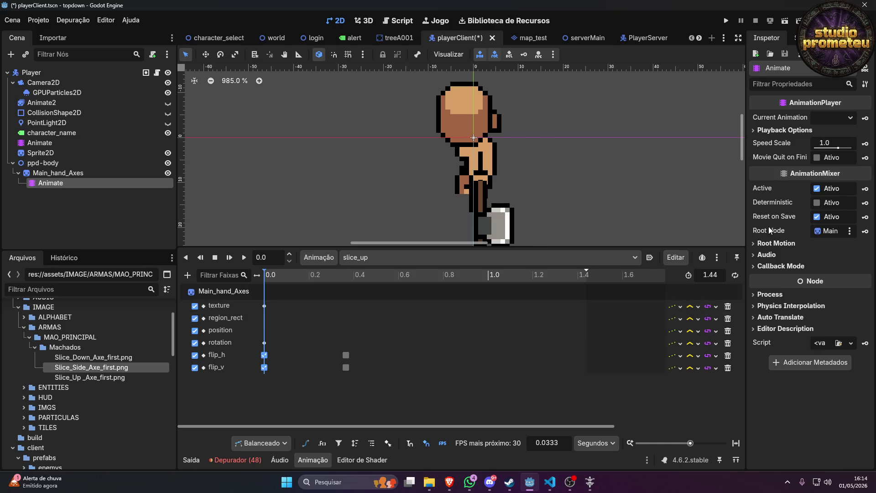
pyautogui.click(86, 172)
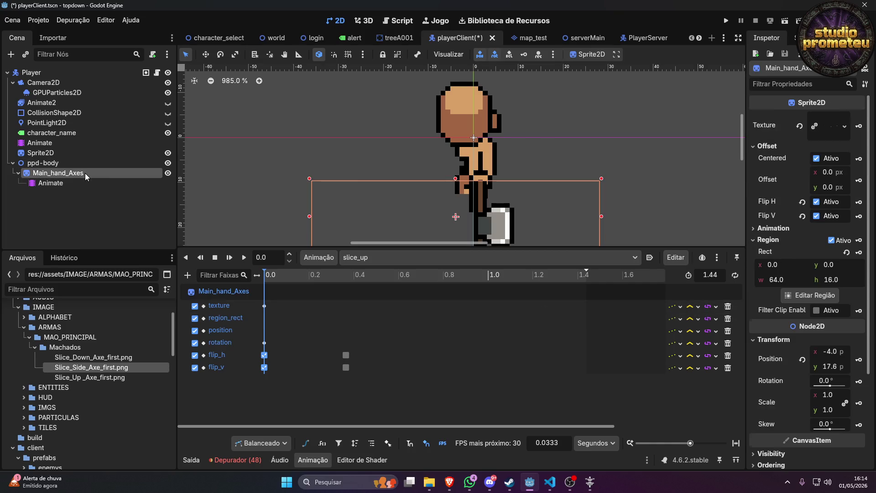
# In the region editor, crop the axe's region to 16×16 at x 14, y 0.
pyautogui.click(812, 295)
pyautogui.scroll(-3, 287, 258)
pyautogui.scroll(3, 360, 279)
pyautogui.moveTo(224, 276); pyautogui.dragTo(459, 317)
pyautogui.moveTo(526, 279); pyautogui.dragTo(448, 279)
pyautogui.moveTo(367, 277)
pyautogui.mouseDown()
pyautogui.moveTo(415, 277)
pyautogui.moveTo(407, 278)
pyautogui.mouseUp()
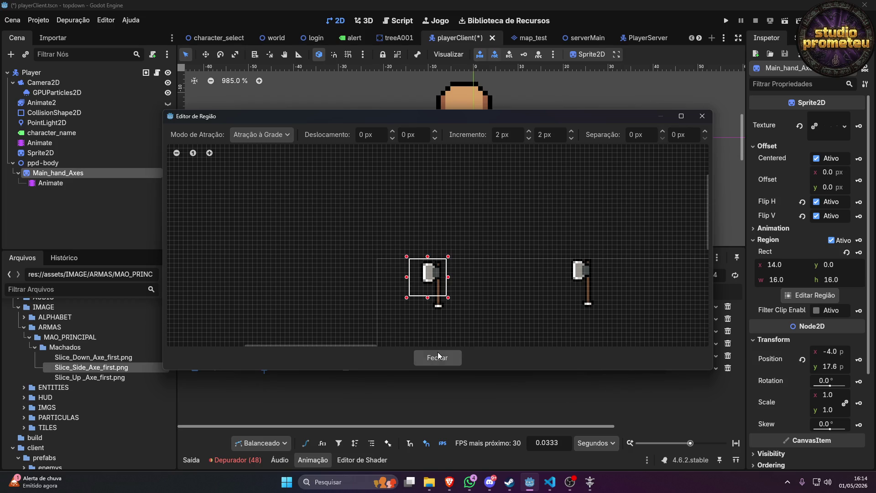
pyautogui.click(436, 357)
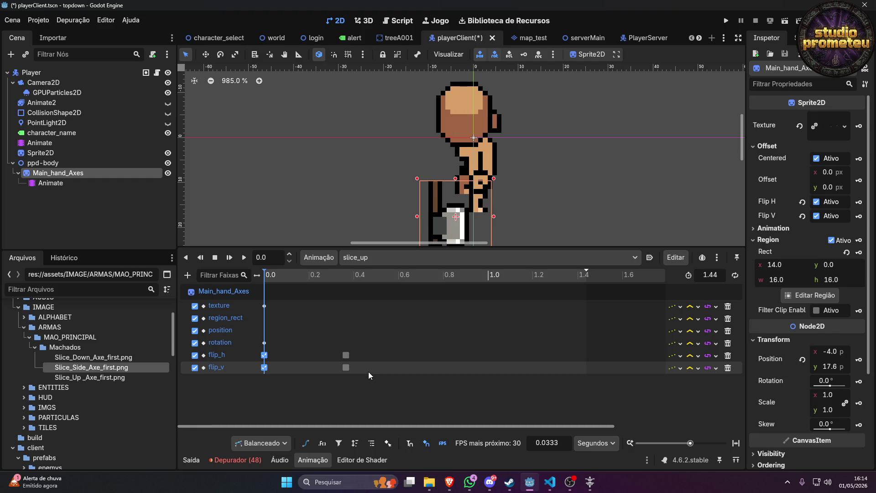
pyautogui.scroll(3, 428, 193)
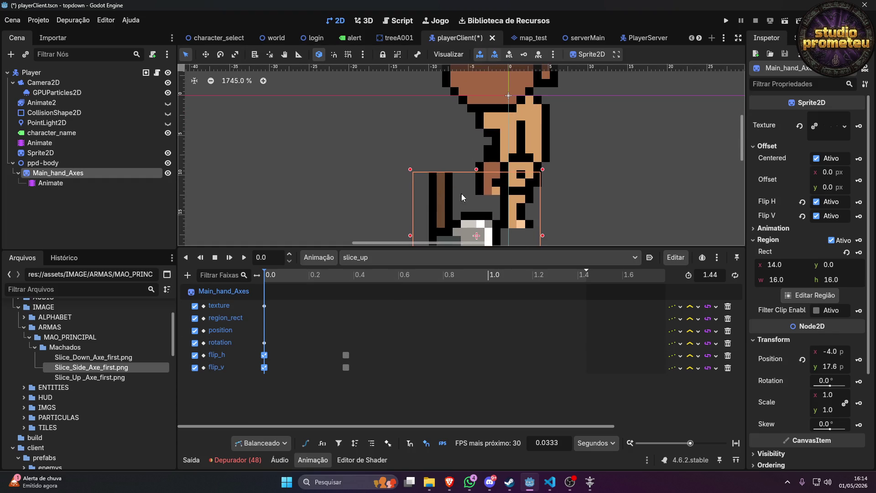
# Move the axe onto the hand, check the body's region_rect key time, and set the axe timeline to 0.18 s.
pyautogui.moveTo(439, 204); pyautogui.dragTo(498, 216)
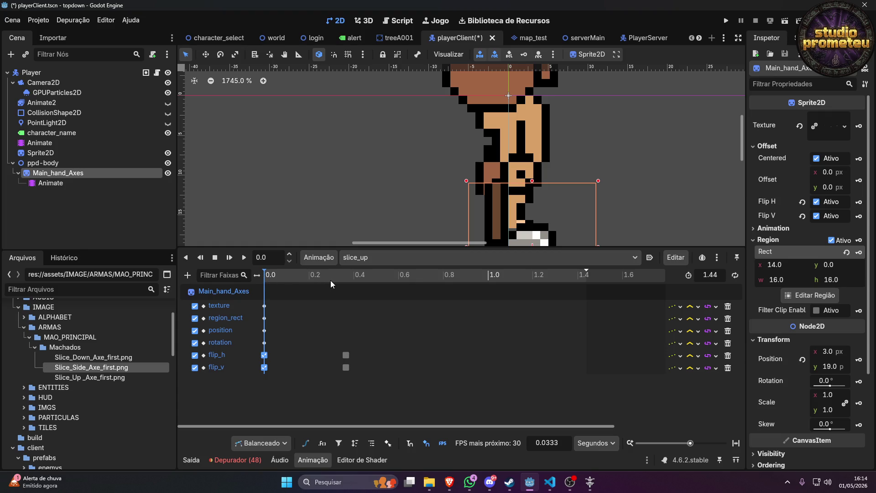
pyautogui.click(41, 143)
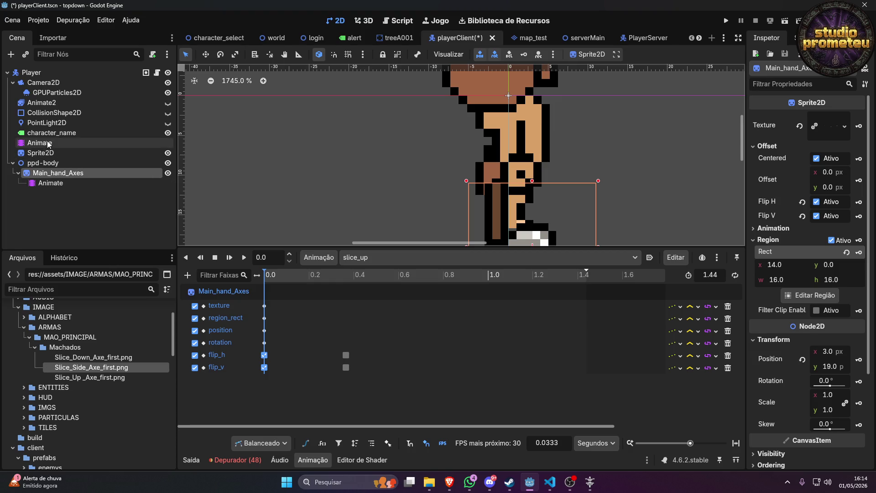
pyautogui.click(318, 276)
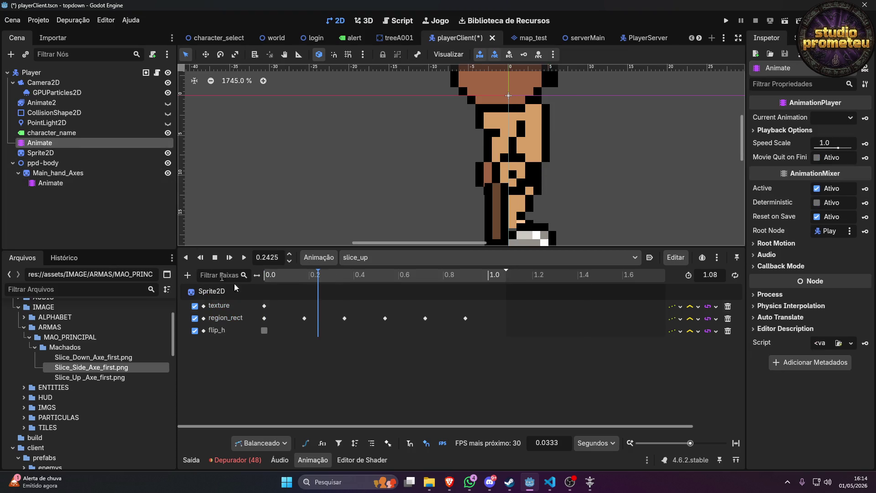
pyautogui.click(305, 318)
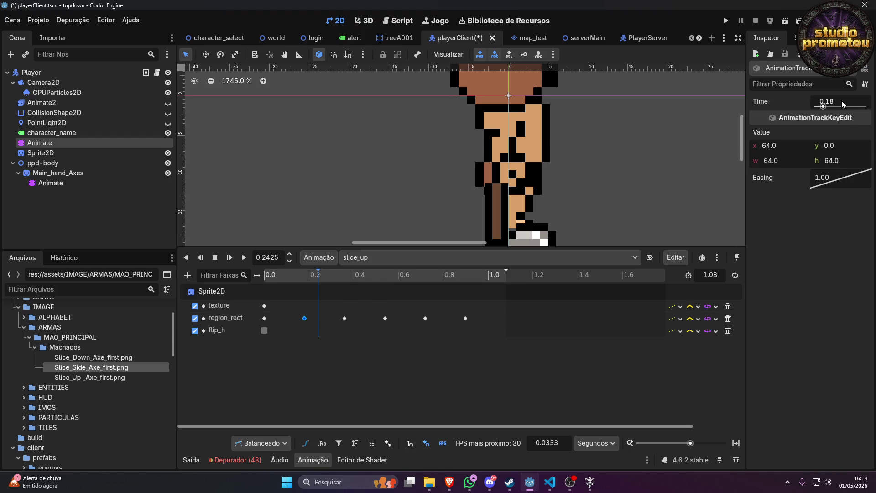
pyautogui.click(51, 183)
pyautogui.write('0.18')
pyautogui.press('Return')
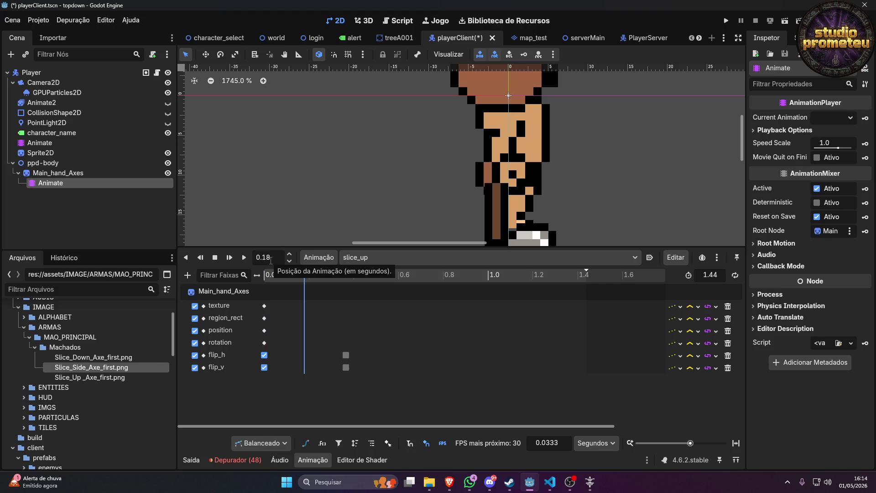
# Place the axe at (5, 18) and key its position at 0.18 s.
pyautogui.click(46, 174)
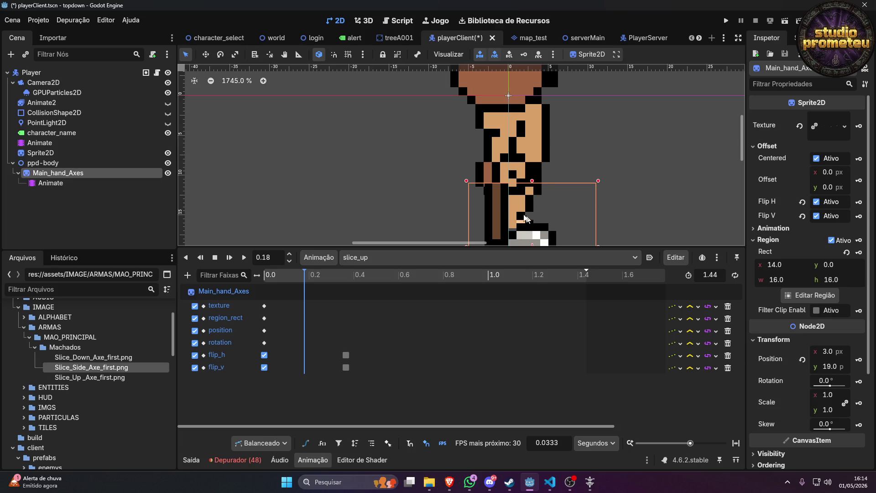
pyautogui.moveTo(497, 206); pyautogui.dragTo(514, 197)
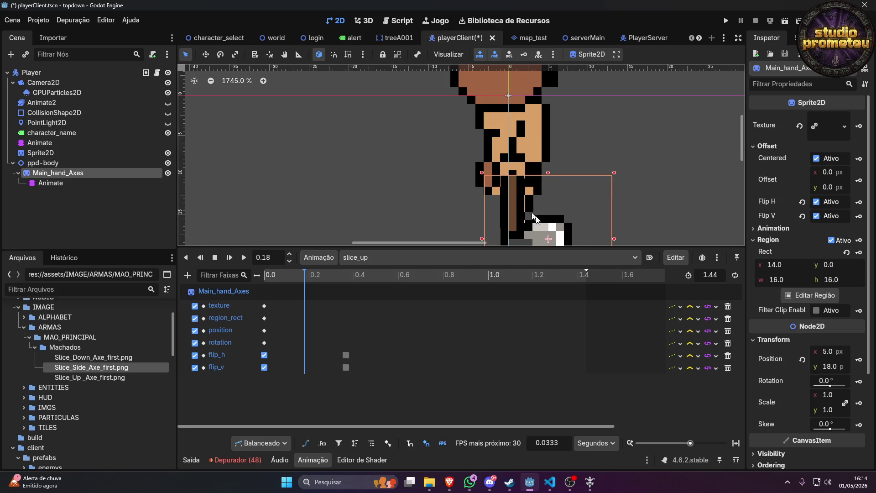
pyautogui.click(859, 364)
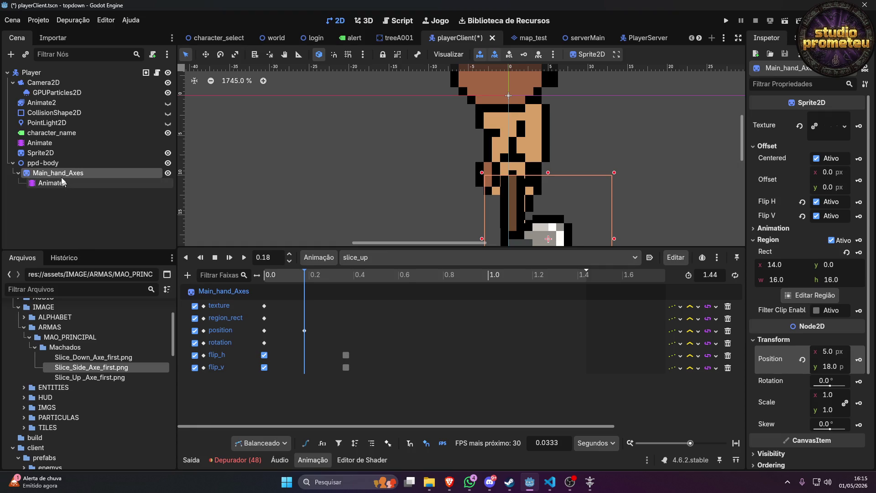
pyautogui.click(40, 142)
pyautogui.click(361, 275)
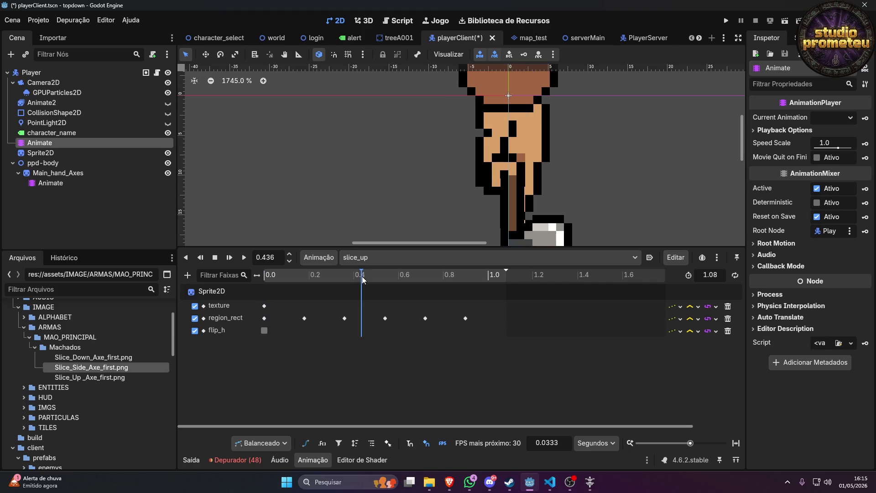
# Read the body's next region_rect key at 0.36 s, set the axe timeline to 0.36, and drag the flip keys later.
pyautogui.click(56, 183)
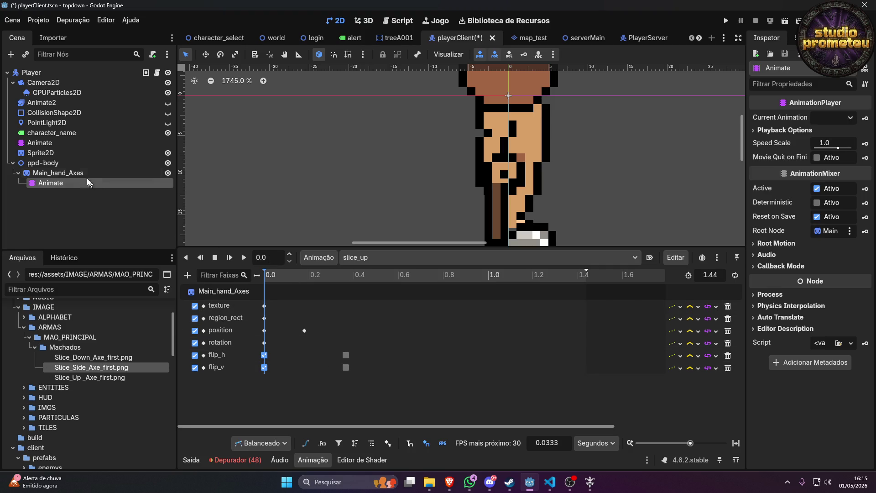
pyautogui.click(39, 145)
pyautogui.click(229, 258)
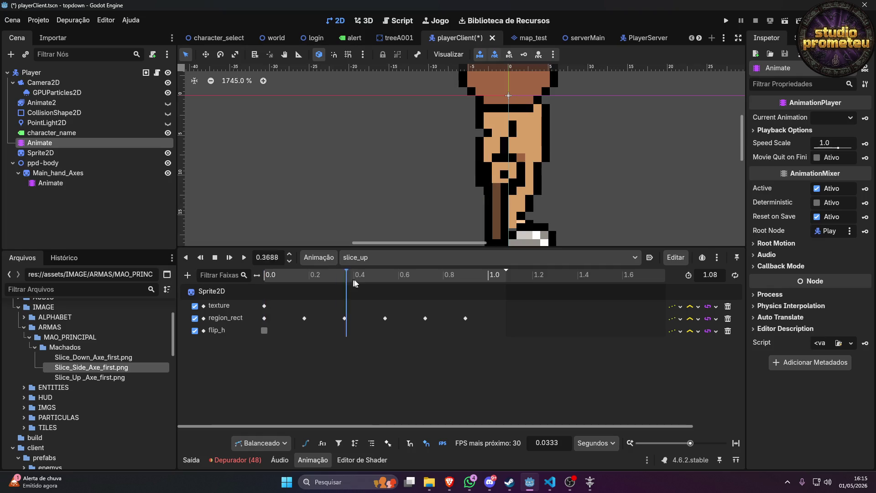
pyautogui.click(345, 318)
pyautogui.click(841, 101)
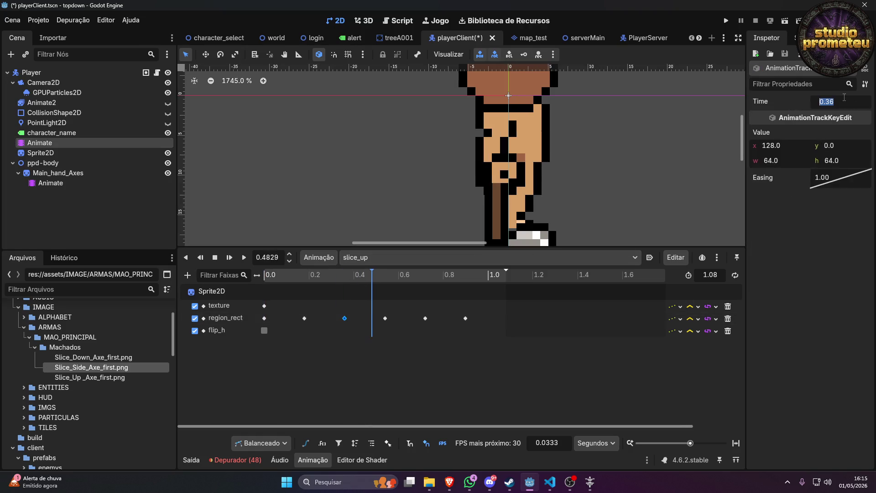
pyautogui.click(50, 183)
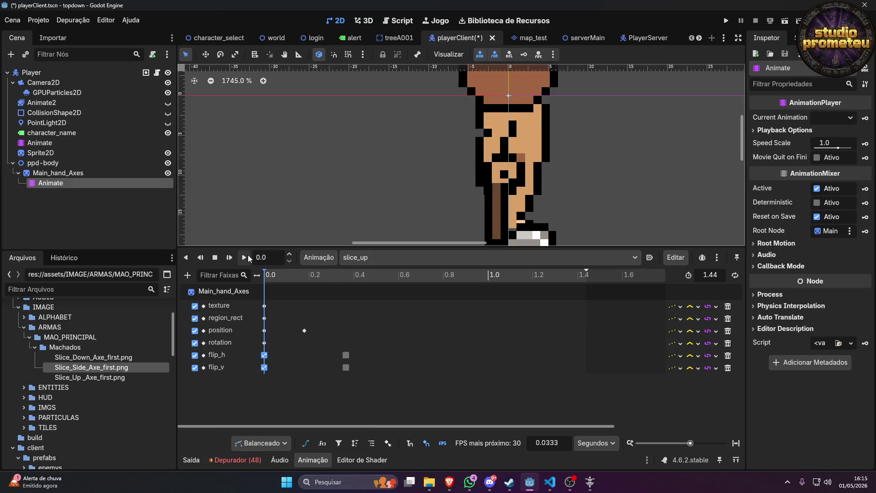
pyautogui.press('BackSpace')
pyautogui.write('36')
pyautogui.press('Return')
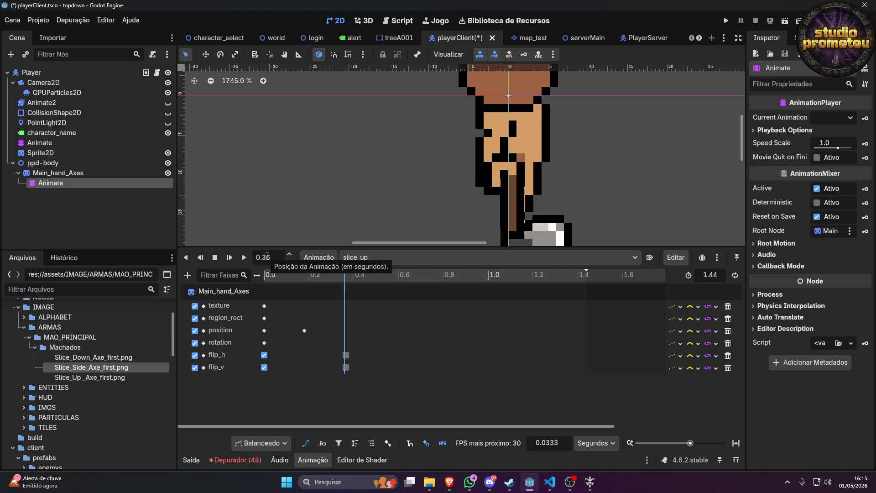
pyautogui.moveTo(360, 379)
pyautogui.mouseDown()
pyautogui.moveTo(333, 348)
pyautogui.moveTo(414, 355)
pyautogui.mouseUp()
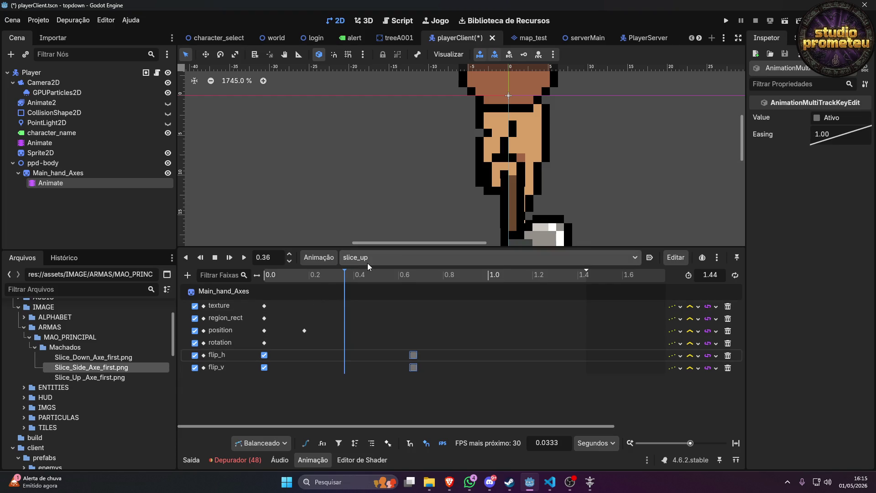
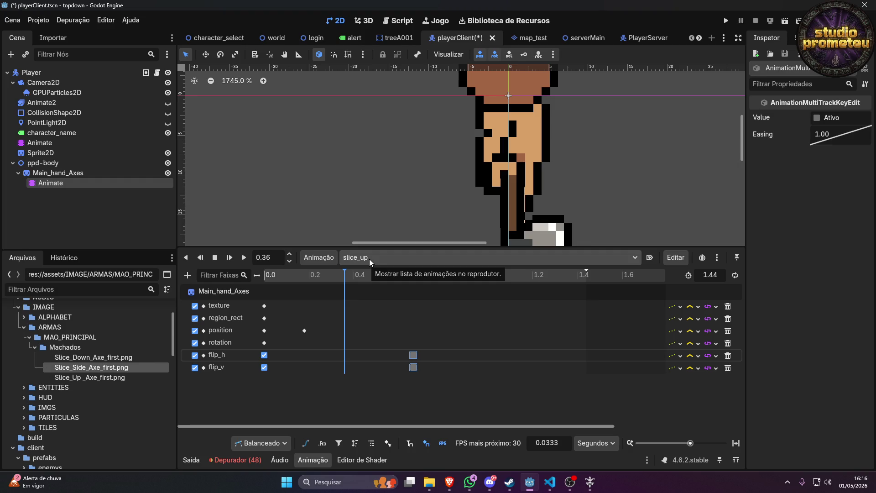
# Nudge the axe left and key its position at 0.36, then confirm the body's frame key at 0.54.
pyautogui.moveTo(513, 194); pyautogui.dragTo(507, 194)
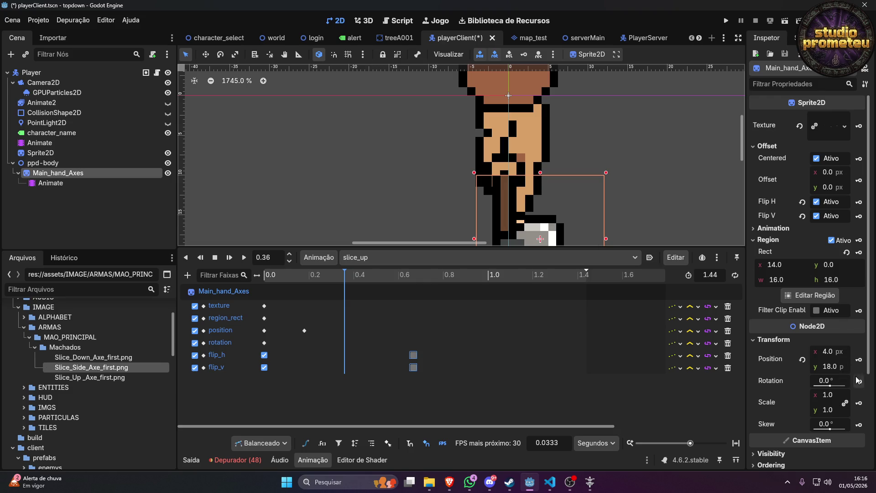
pyautogui.click(860, 360)
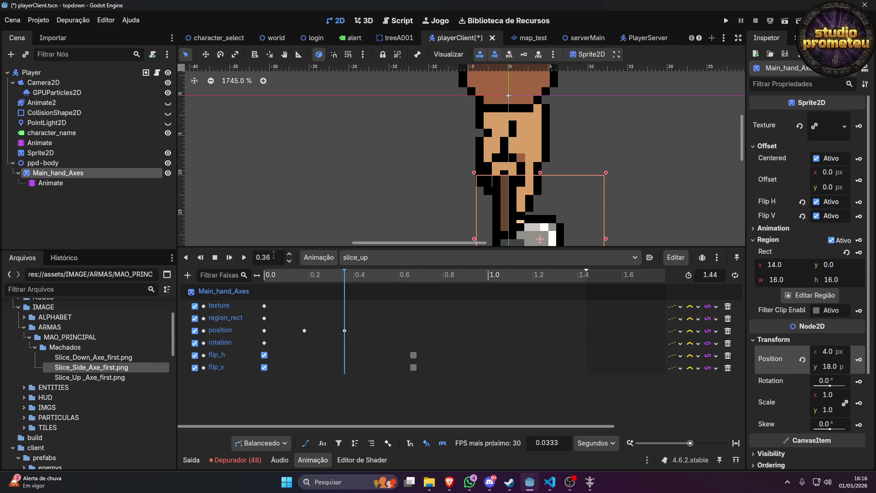
pyautogui.click(40, 142)
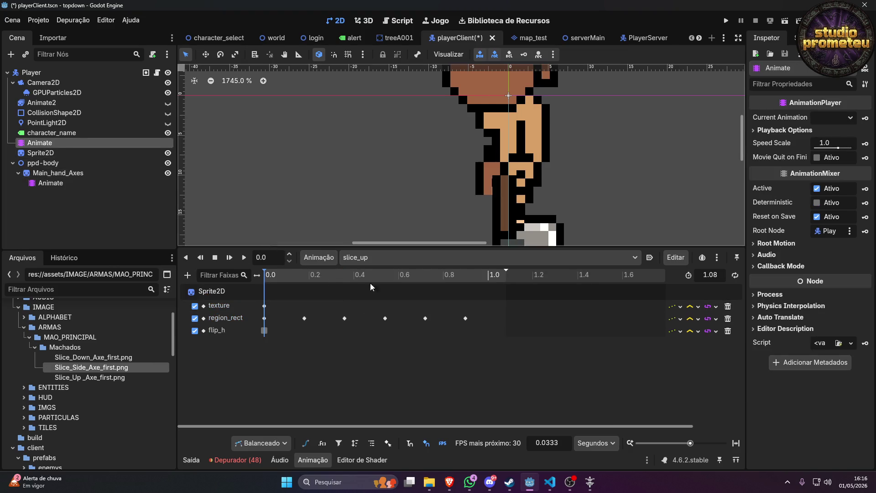
pyautogui.click(362, 273)
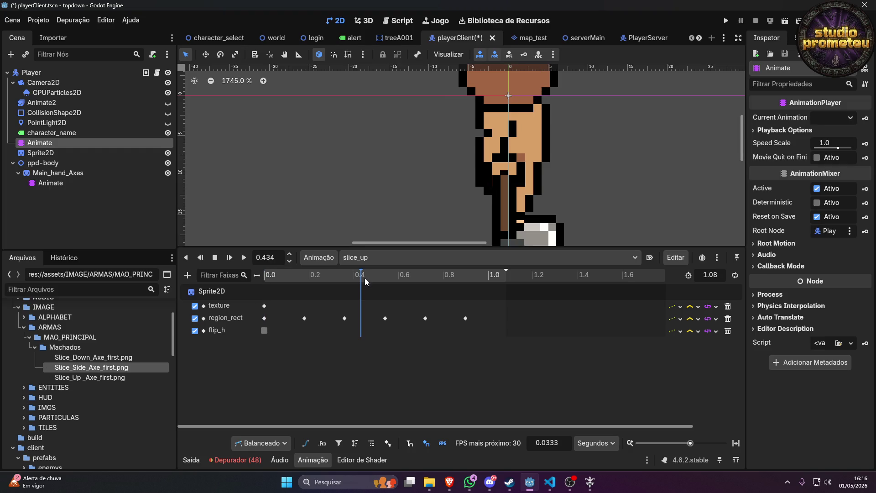
pyautogui.moveTo(317, 274); pyautogui.dragTo(407, 279)
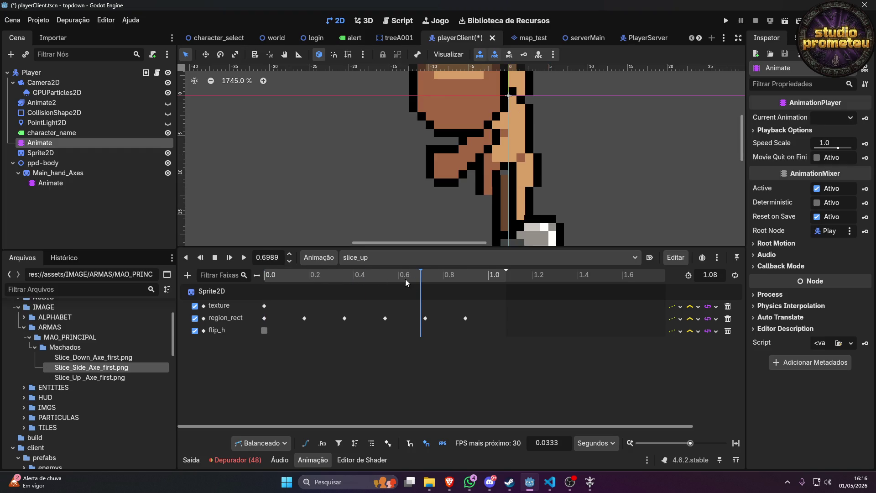
pyautogui.click(401, 277)
pyautogui.click(385, 318)
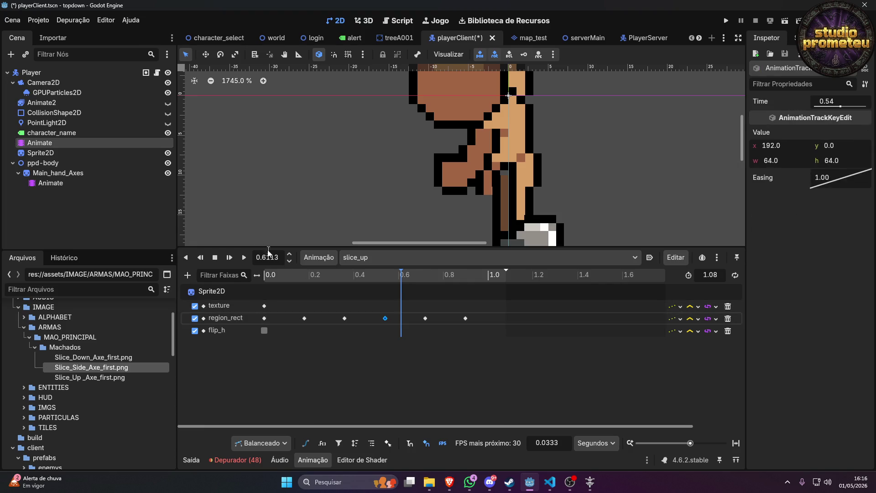
pyautogui.click(832, 103)
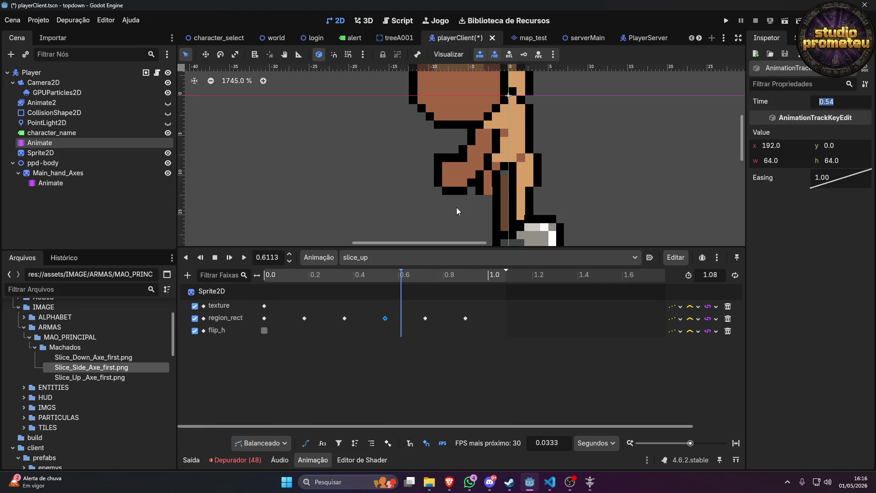
pyautogui.click(50, 183)
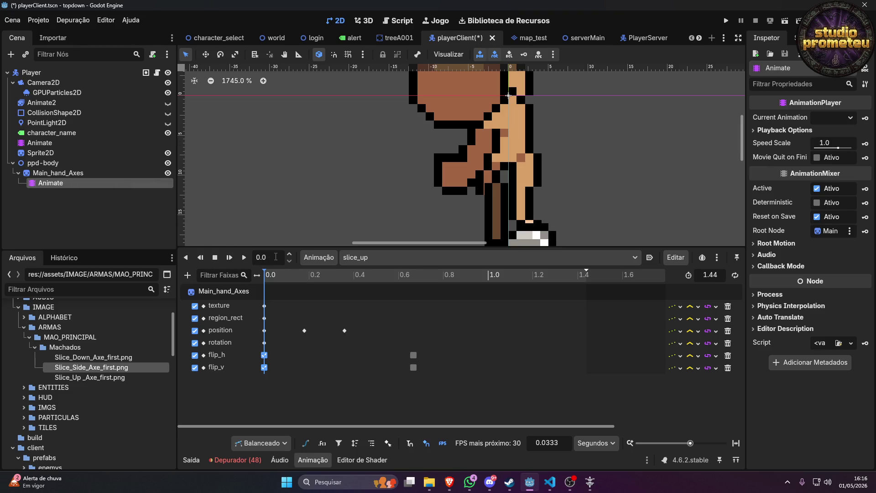
# Set the playhead to 0.54 and move the axe's flip_h key from 0.6667 to 0.54.
pyautogui.write('0.54')
pyautogui.press('Return')
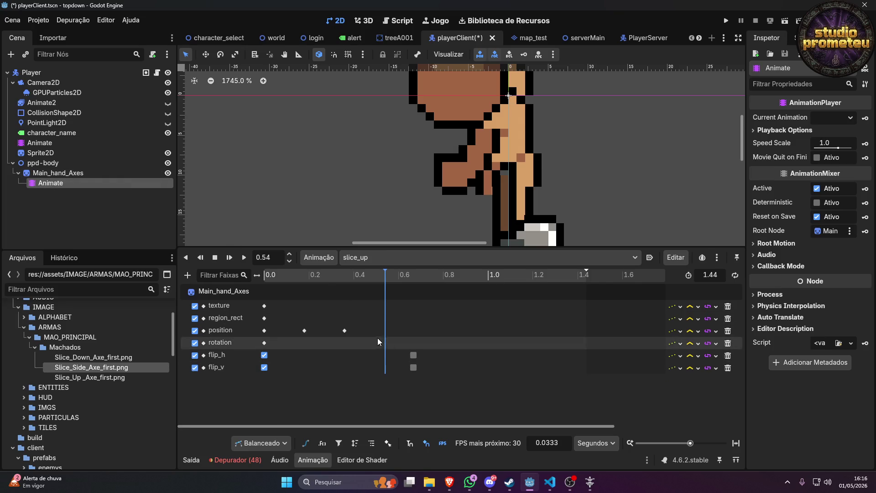
pyautogui.click(414, 355)
pyautogui.keyDown('shift'); pyautogui.click(413, 367); pyautogui.keyUp('shift')
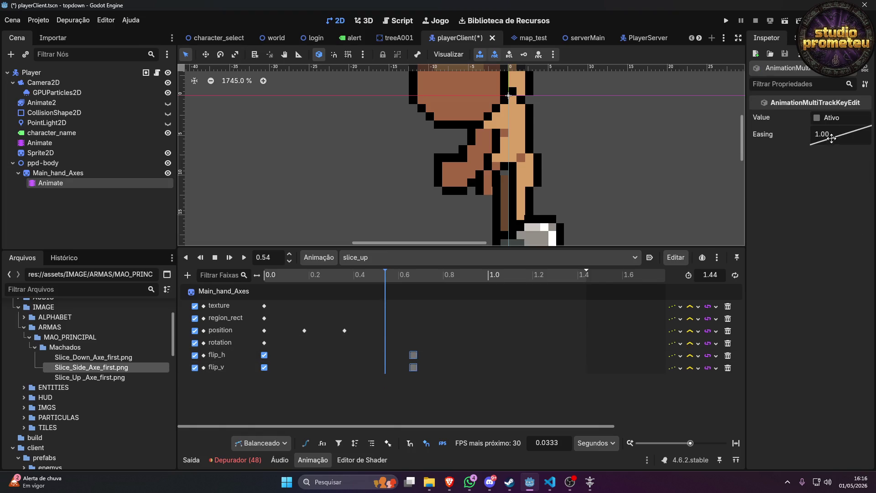
pyautogui.click(413, 355)
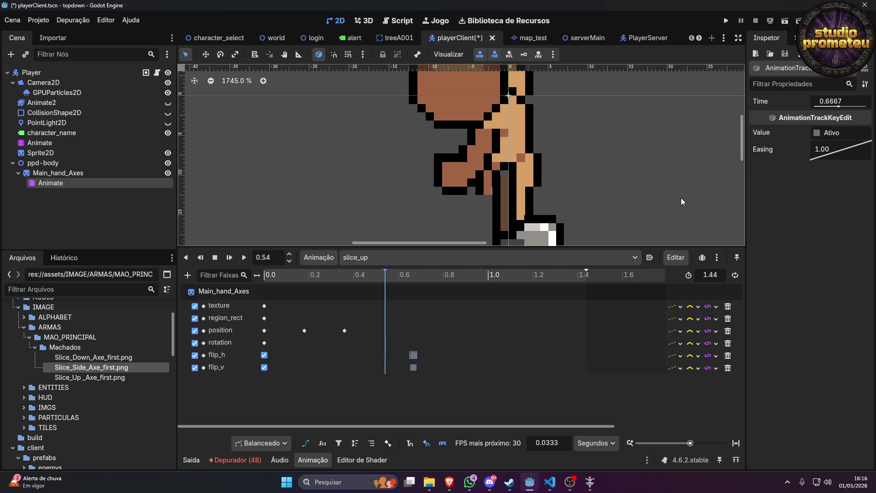
pyautogui.click(848, 98)
pyautogui.write('0.54')
pyautogui.press('Return')
# Move the axe's flip_v key from 0.6667 to 0.54 as well.
pyautogui.click(415, 367)
pyautogui.click(841, 101)
pyautogui.write('0.54')
pyautogui.press('Return')
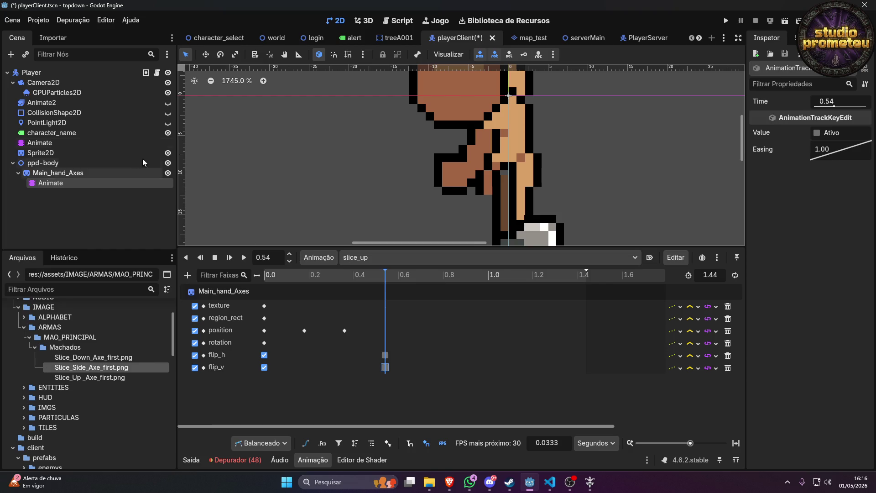
pyautogui.click(64, 174)
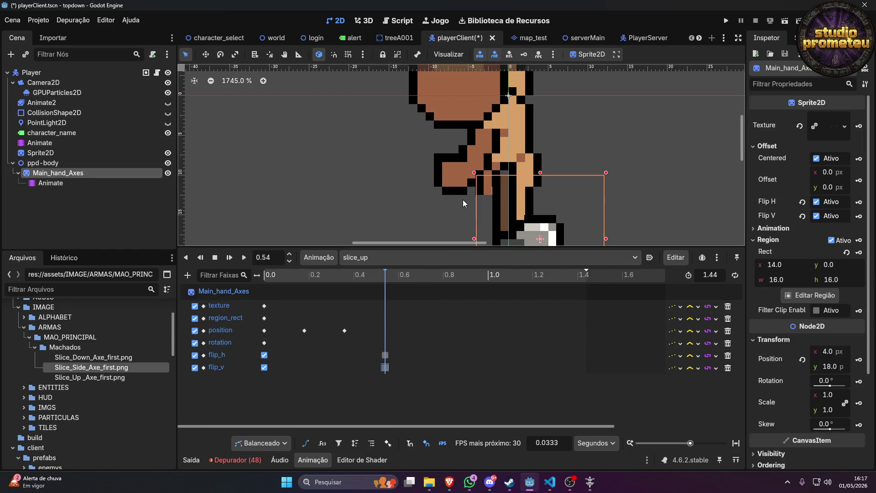
# Turn off Flip H and Flip V on the Main_hand_Axes sprite.
pyautogui.scroll(-2, 463, 200)
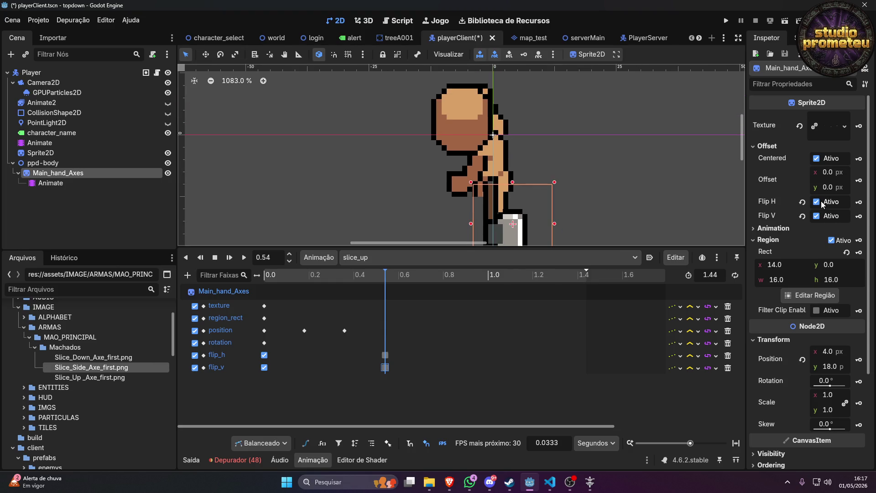
pyautogui.click(816, 202)
pyautogui.click(817, 216)
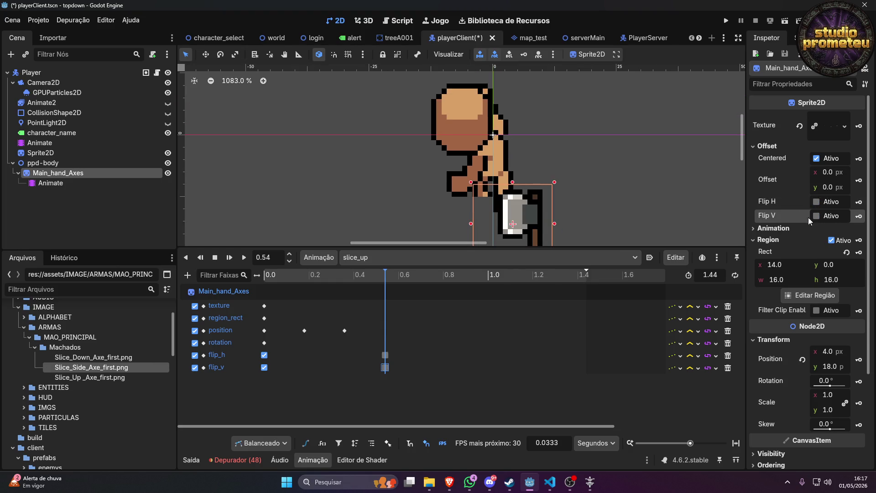
# Raise the axe above the hand to position (-7, -17) and key that position at 0.54.
pyautogui.moveTo(529, 223)
pyautogui.mouseDown()
pyautogui.moveTo(530, 68)
pyautogui.moveTo(530, 174)
pyautogui.moveTo(509, 49)
pyautogui.moveTo(469, 49)
pyautogui.moveTo(481, 114)
pyautogui.mouseUp()
pyautogui.scroll(6, 490, 145)
pyautogui.press('Left')
pyautogui.press('Right')
pyautogui.press('Left')
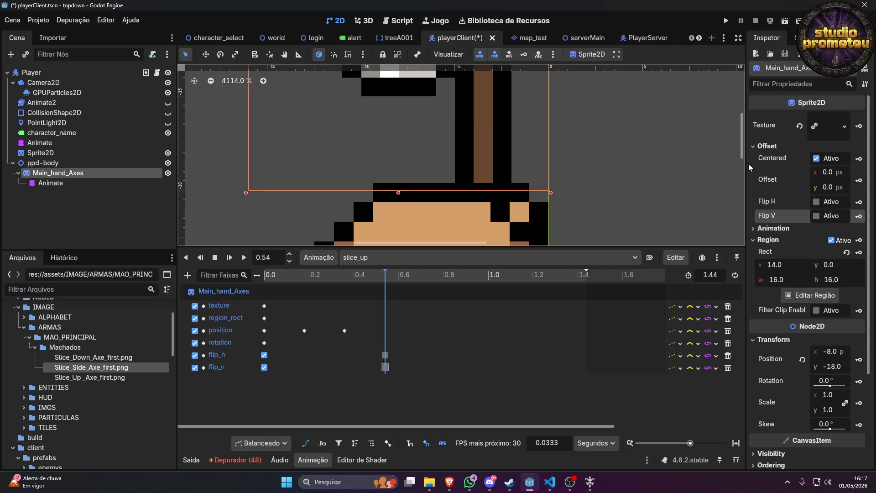
pyautogui.press('Right')
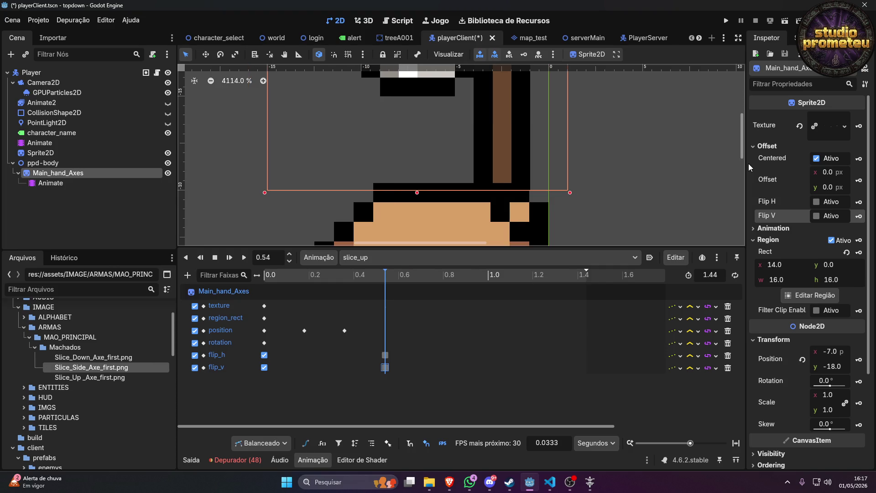
pyautogui.press('Down')
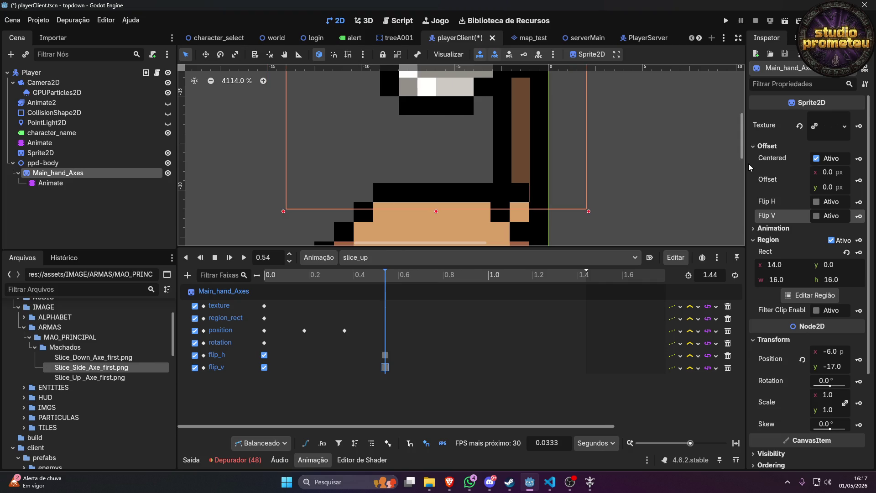
pyautogui.press('Left')
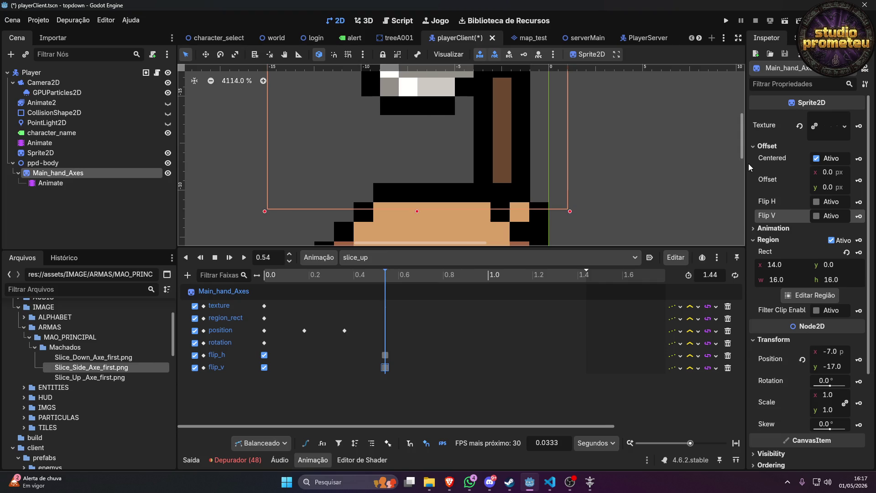
pyautogui.scroll(-5, 564, 181)
pyautogui.scroll(-3, 551, 197)
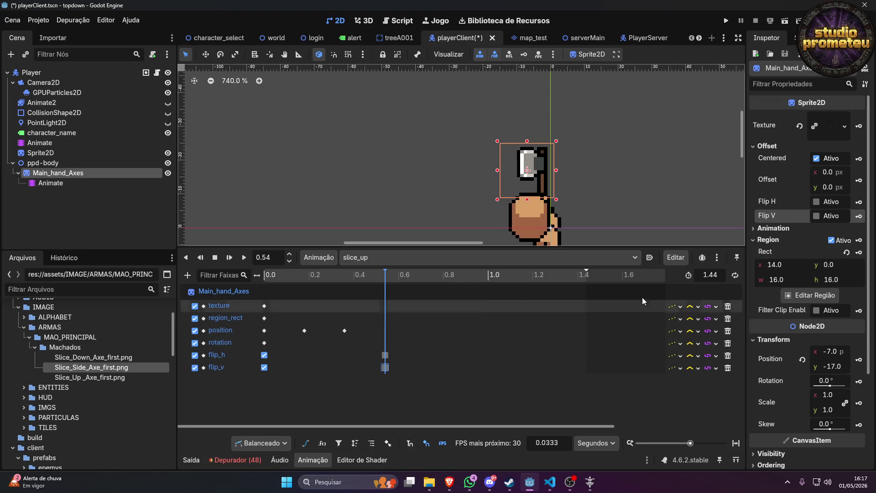
pyautogui.click(859, 359)
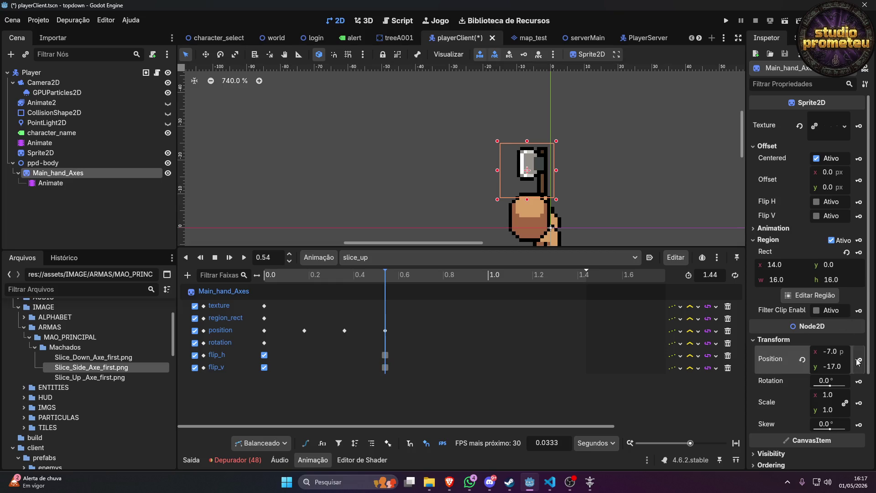
pyautogui.click(62, 143)
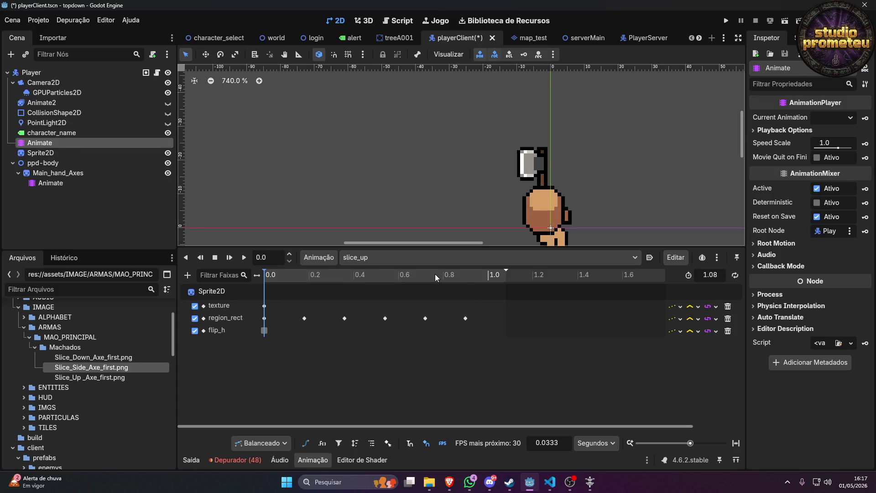
# Read the body's next frame key time, 0.72, and move the axe's timeline to 0.72.
pyautogui.click(426, 318)
pyautogui.click(846, 103)
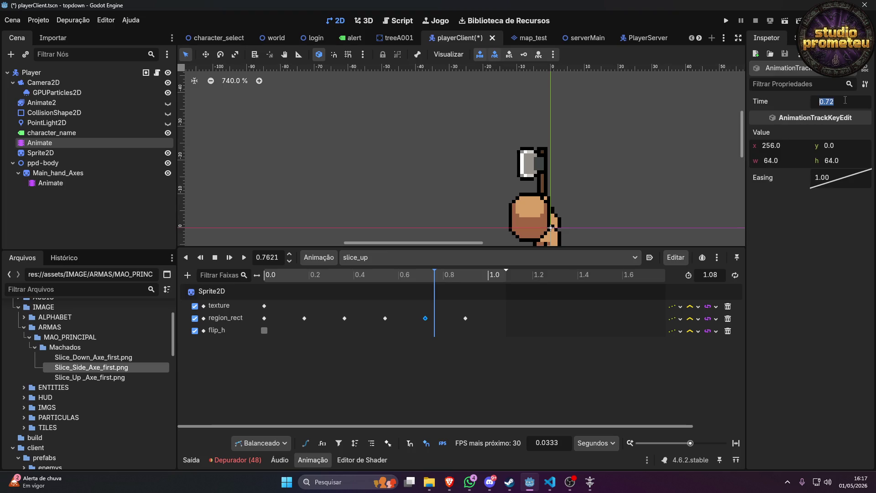
pyautogui.click(51, 183)
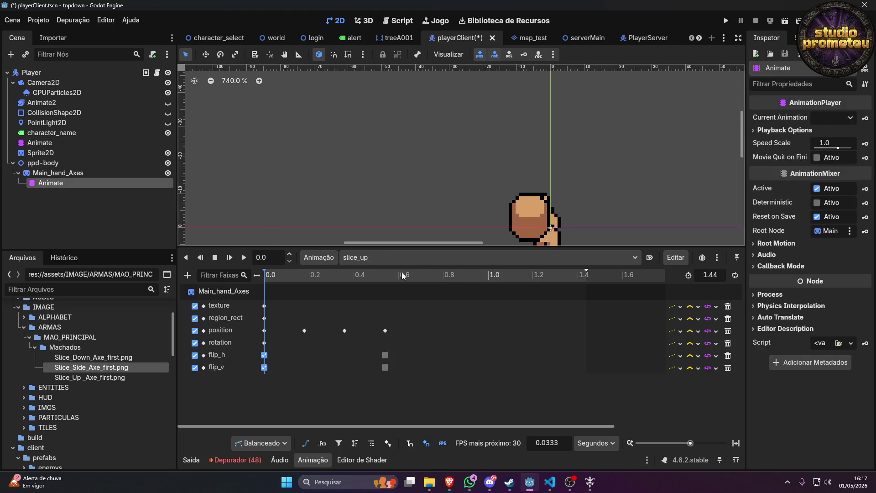
pyautogui.click(277, 257)
pyautogui.write('0.72')
pyautogui.press('Return')
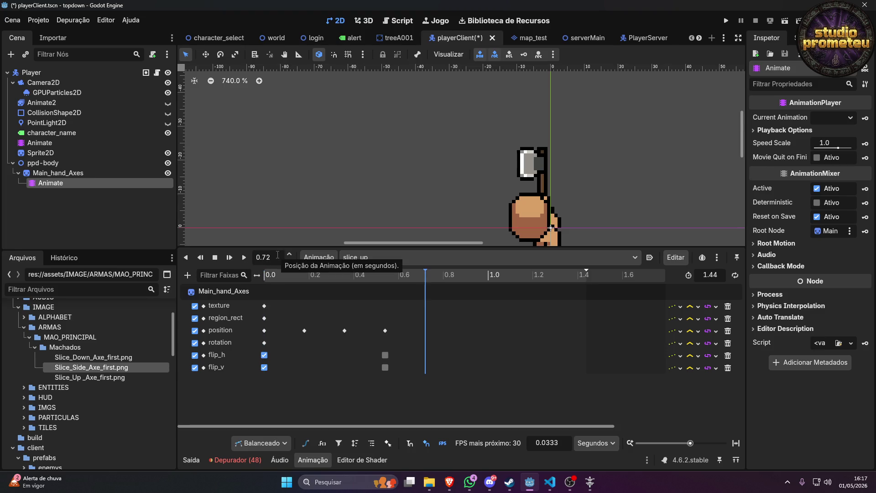
# Lower the axe one pixel to (-7, -16) and key its position at 0.72.
pyautogui.click(68, 177)
pyautogui.press('f')
pyautogui.scroll(-3, 517, 198)
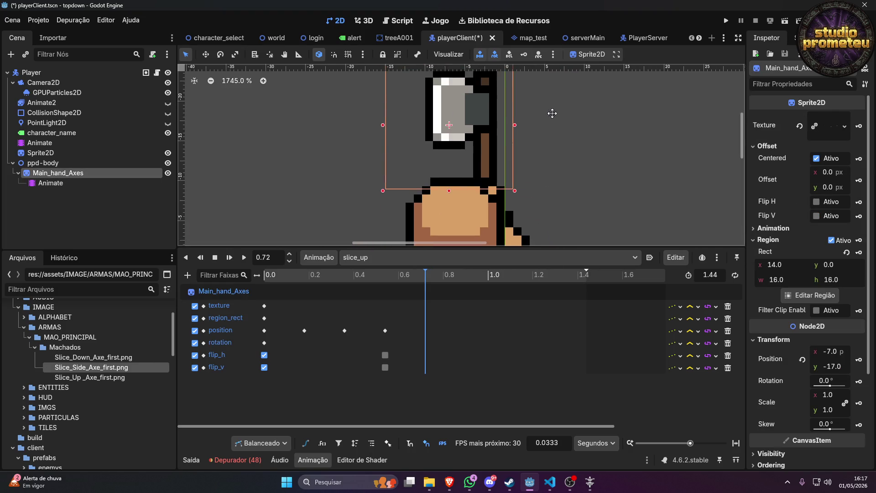
pyautogui.moveTo(488, 146); pyautogui.dragTo(492, 151)
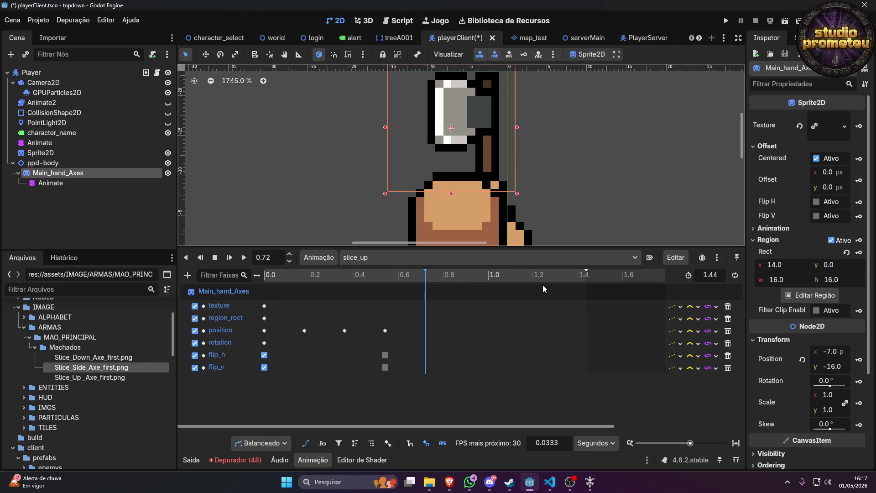
pyautogui.click(859, 359)
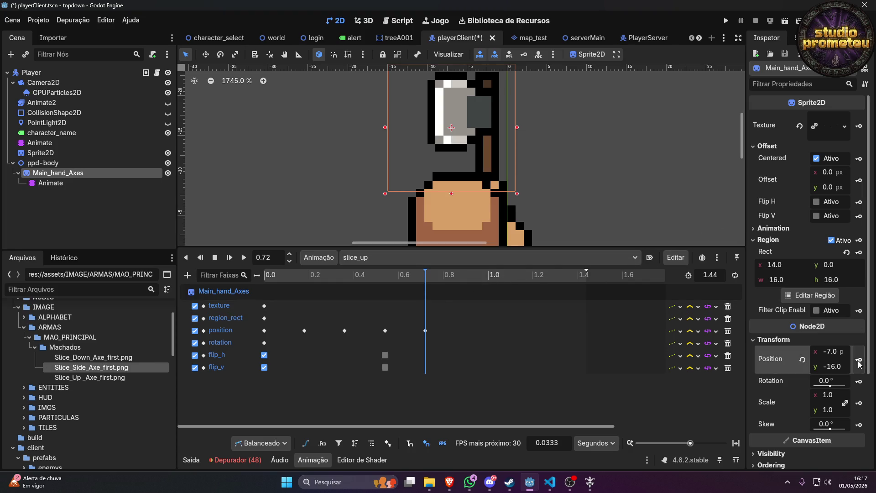
pyautogui.click(40, 142)
pyautogui.click(494, 280)
pyautogui.moveTo(495, 279); pyautogui.dragTo(485, 280)
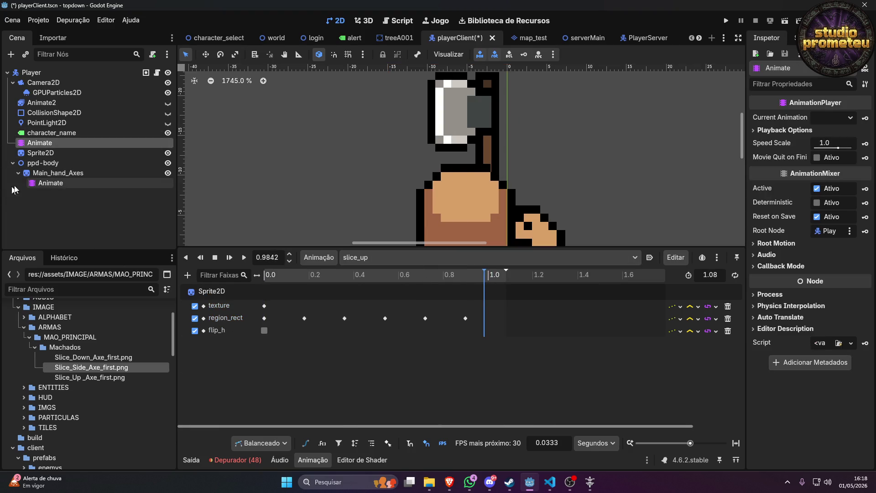
# Move the axe sprite to (-2, -12) at 0.9 s and key its position.
pyautogui.click(68, 175)
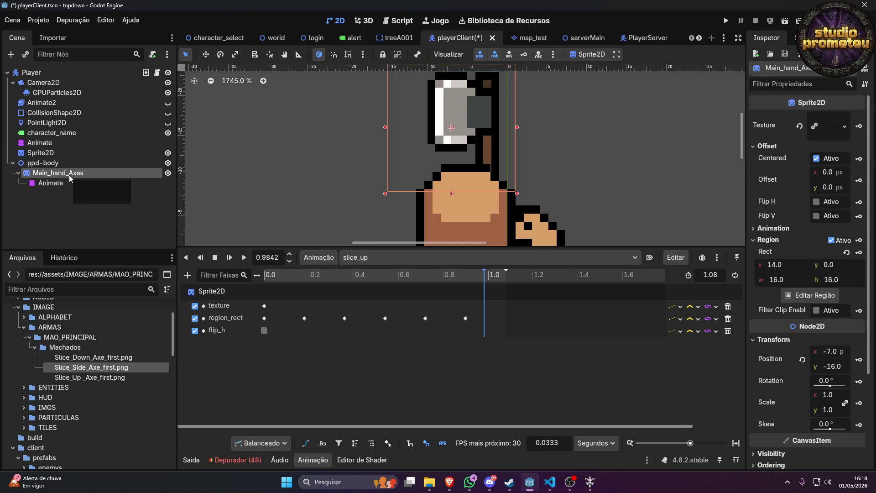
pyautogui.click(67, 181)
pyautogui.click(67, 173)
pyautogui.scroll(-5, 329, 184)
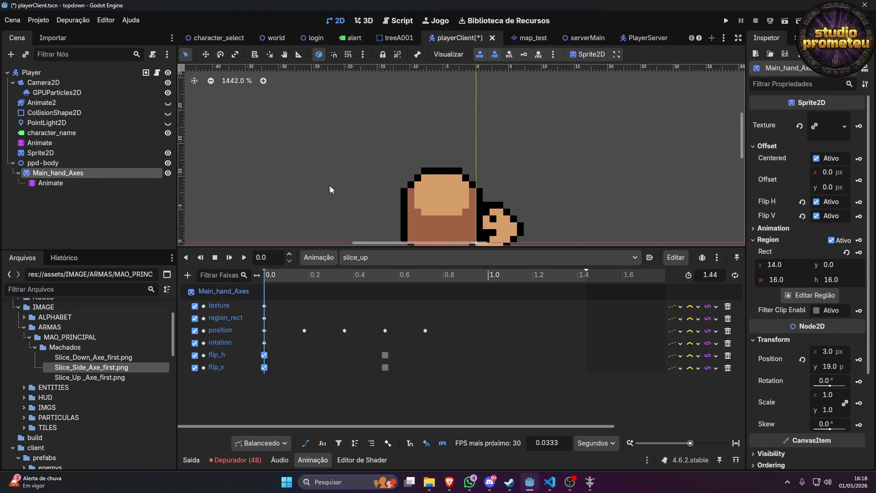
pyautogui.scroll(-3, 380, 209)
pyautogui.moveTo(440, 276); pyautogui.dragTo(457, 284)
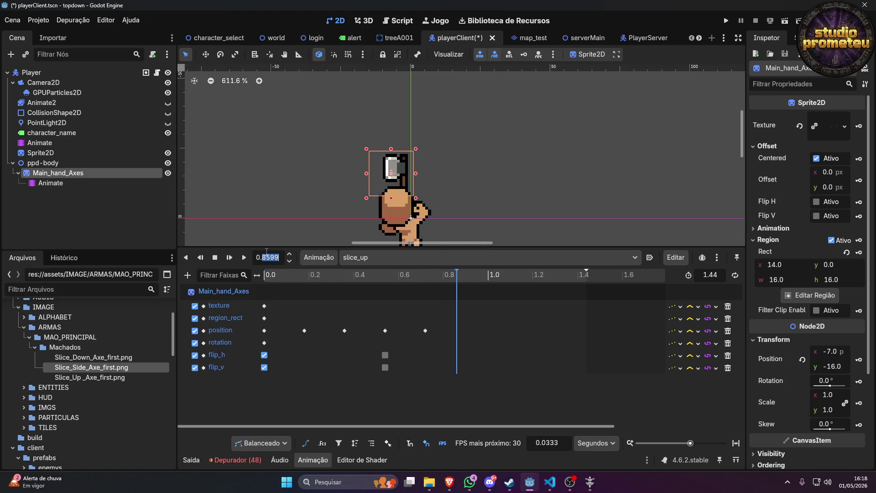
pyautogui.write('0.9')
pyautogui.press('Return')
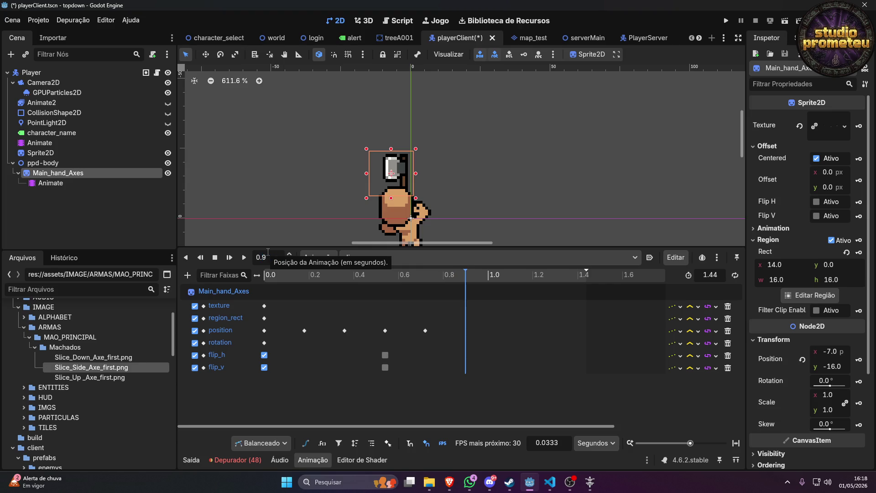
pyautogui.scroll(3, 395, 193)
pyautogui.moveTo(426, 179)
pyautogui.mouseDown()
pyautogui.moveTo(474, 196)
pyautogui.moveTo(461, 186)
pyautogui.moveTo(462, 206)
pyautogui.mouseUp()
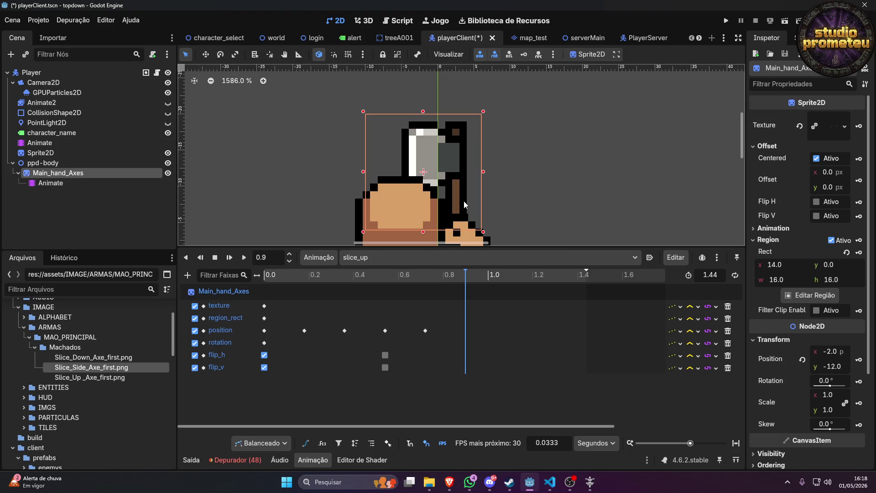
pyautogui.scroll(-3, 464, 202)
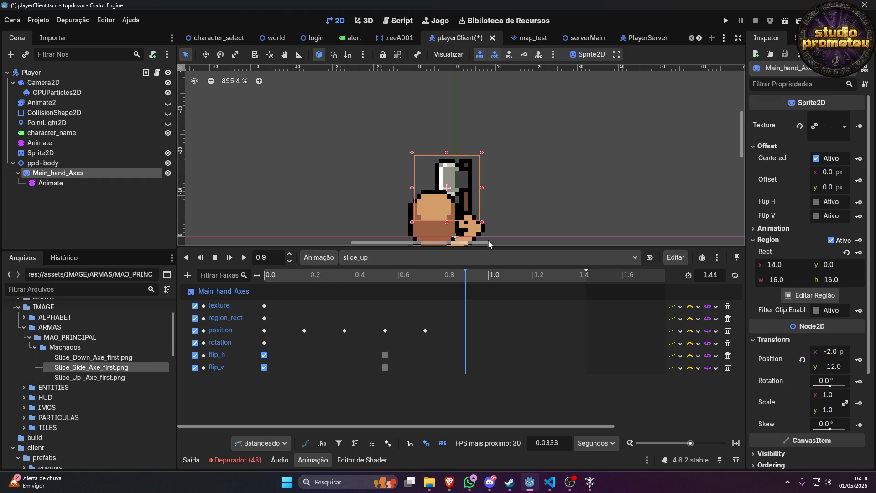
pyautogui.click(858, 362)
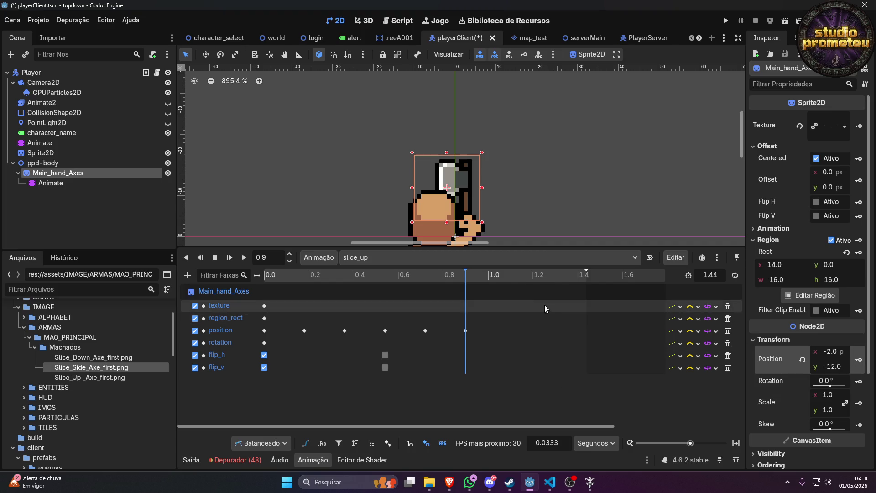
# Set the axe's slice_up length to 1.08 s to match the body, then save and run.
pyautogui.click(40, 143)
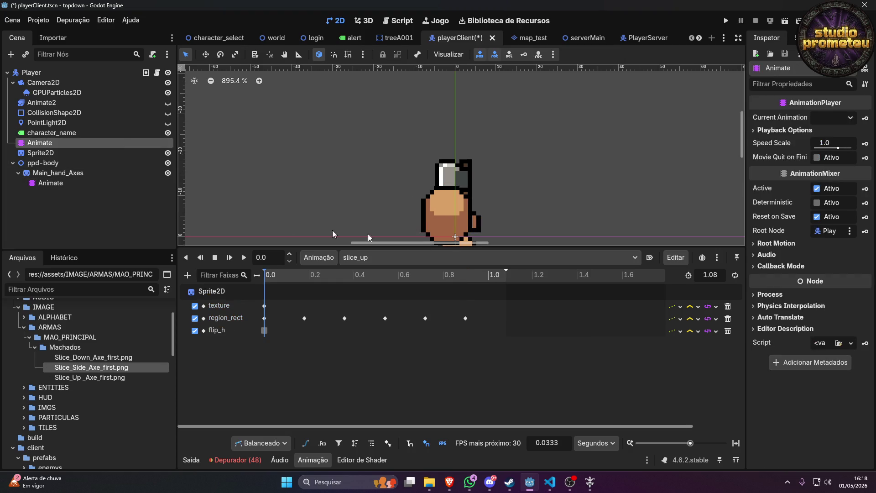
pyautogui.click(716, 277)
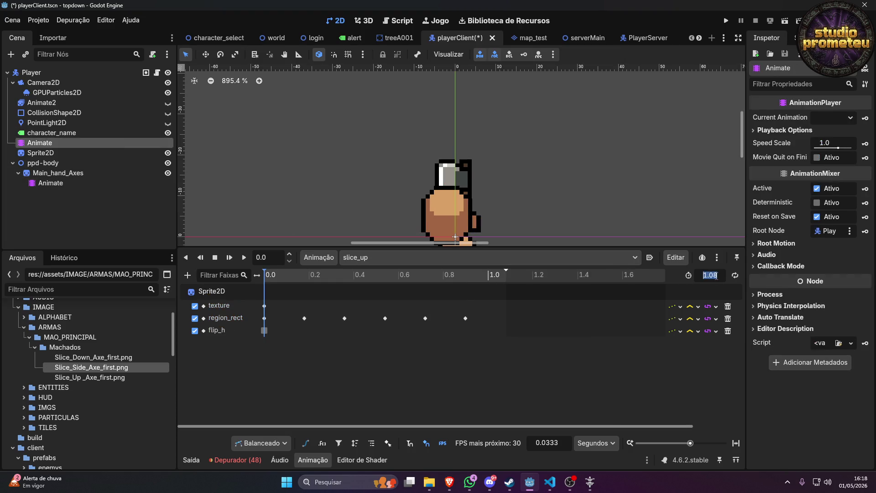
pyautogui.click(57, 183)
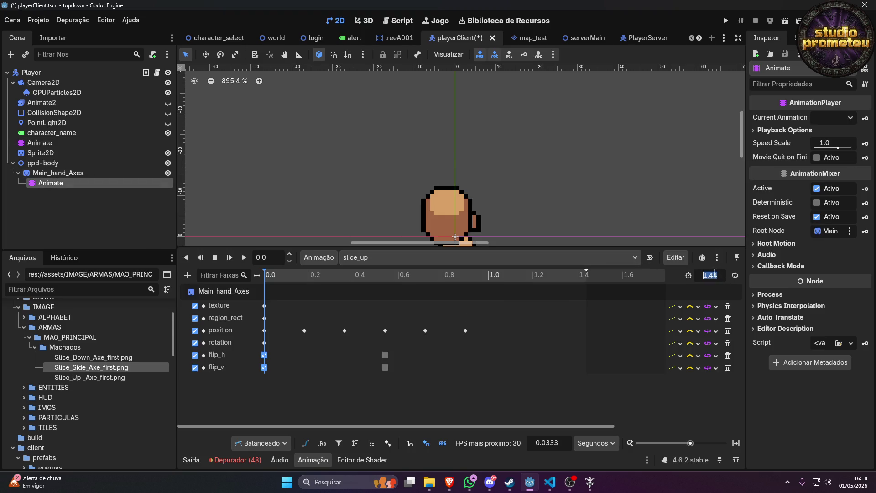
pyautogui.write('1.08')
pyautogui.press('Return')
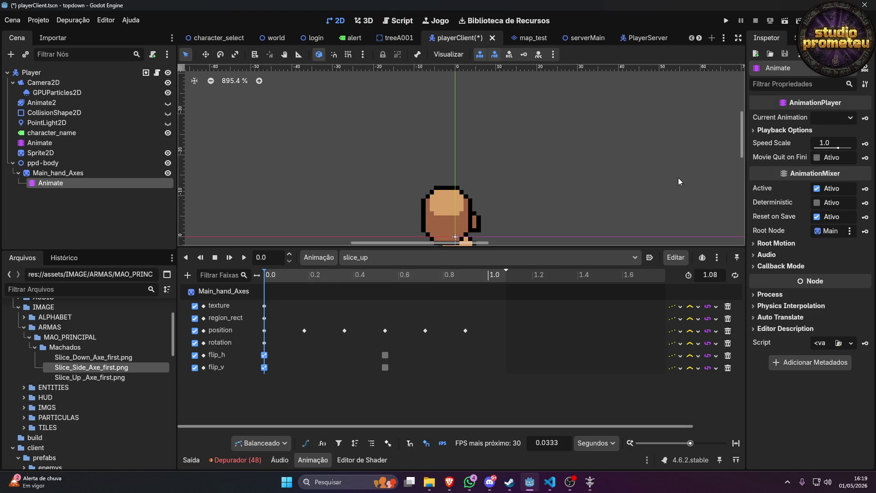
pyautogui.press('F5')
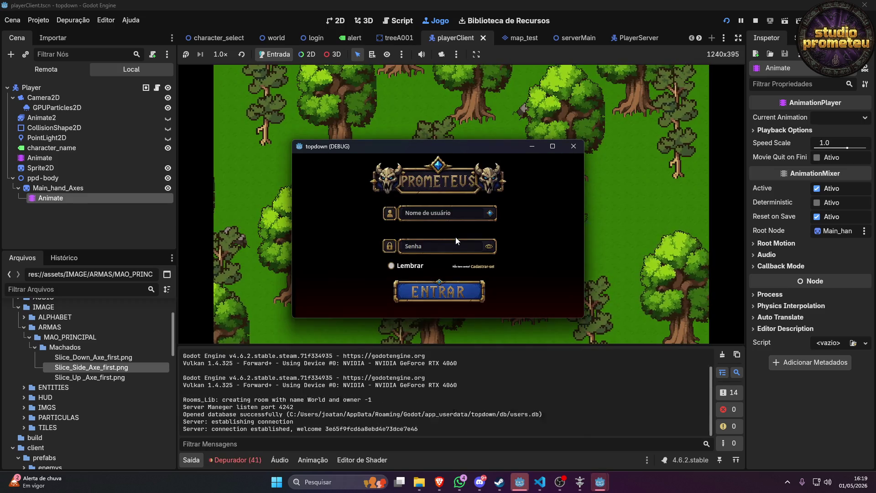
# Log in, maximize the game window, and enter the forest world with the character.
pyautogui.click(450, 292)
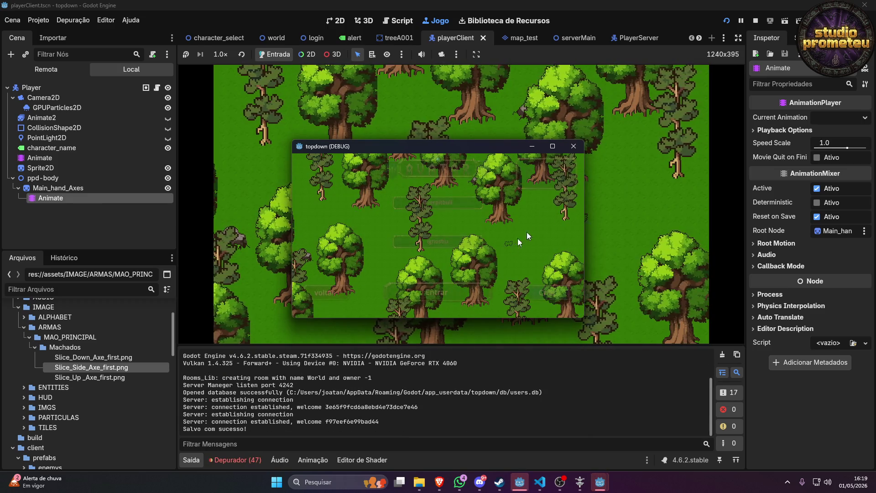
pyautogui.click(552, 147)
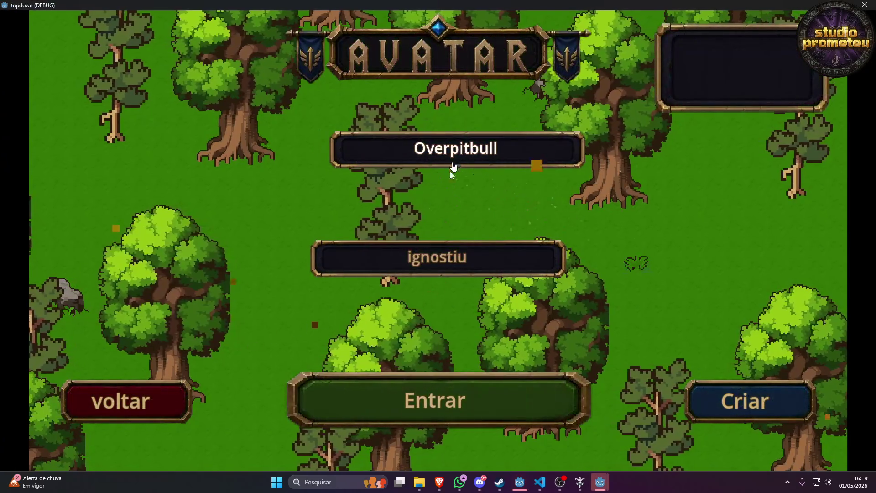
pyautogui.click(412, 401)
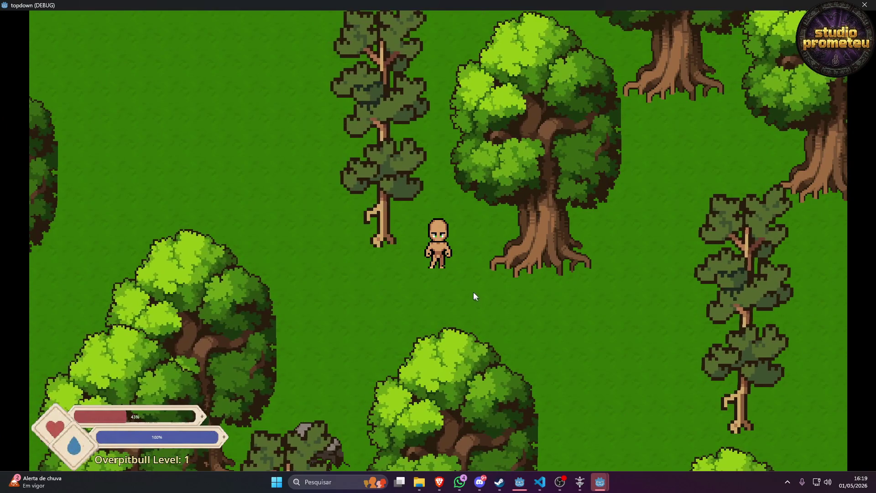
# Walk the character down and up, swinging the axe repeatedly while facing down.
pyautogui.press('s')
pyautogui.click(424, 291)
pyautogui.press('w')
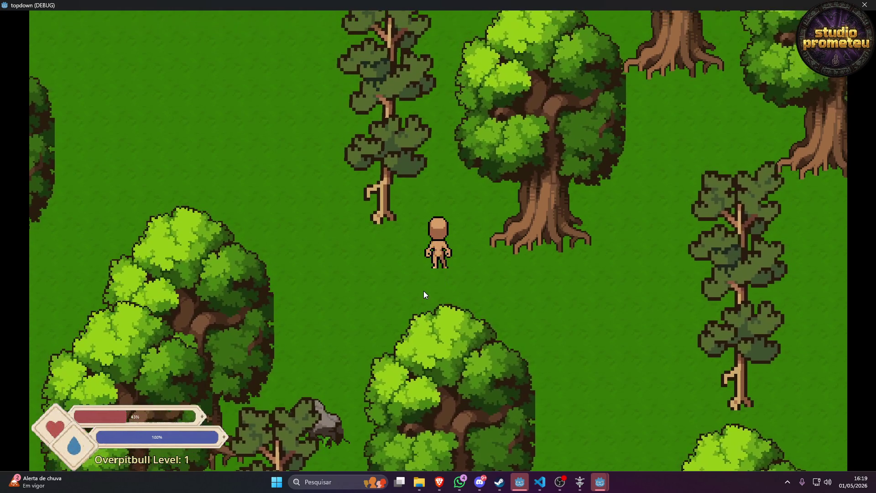
pyautogui.click(423, 291)
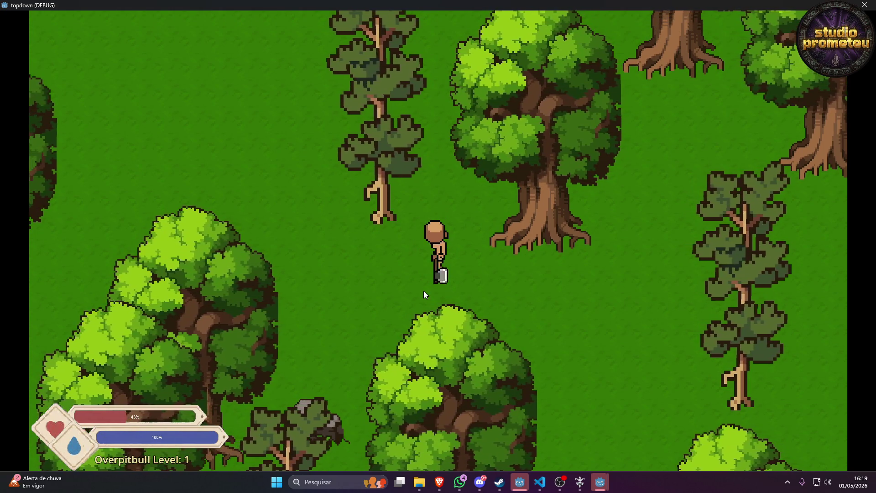
pyautogui.click(424, 291)
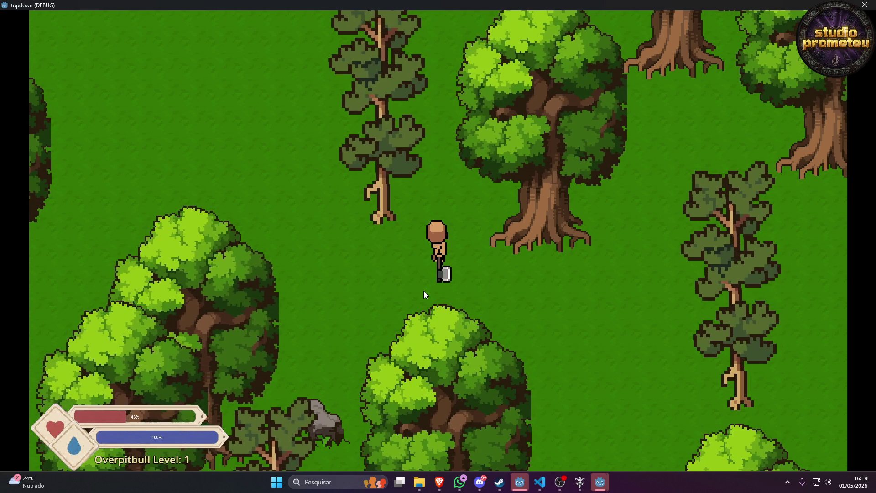
pyautogui.click(424, 291)
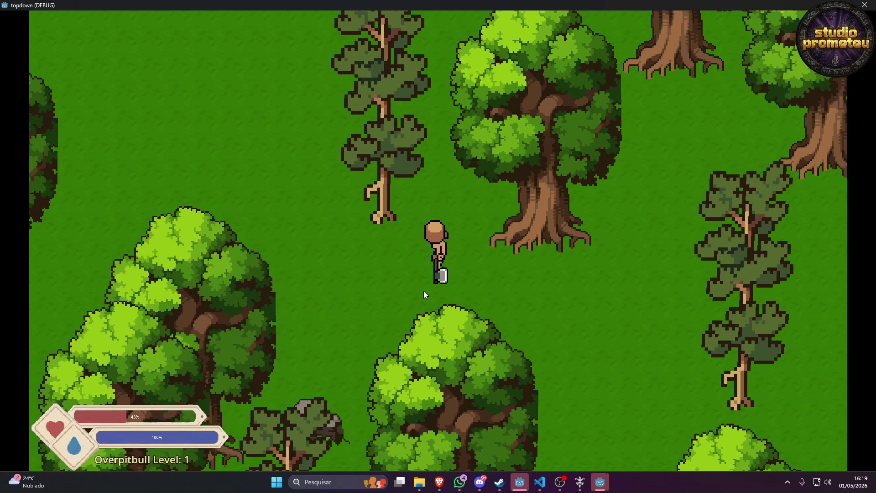
pyautogui.click(450, 264)
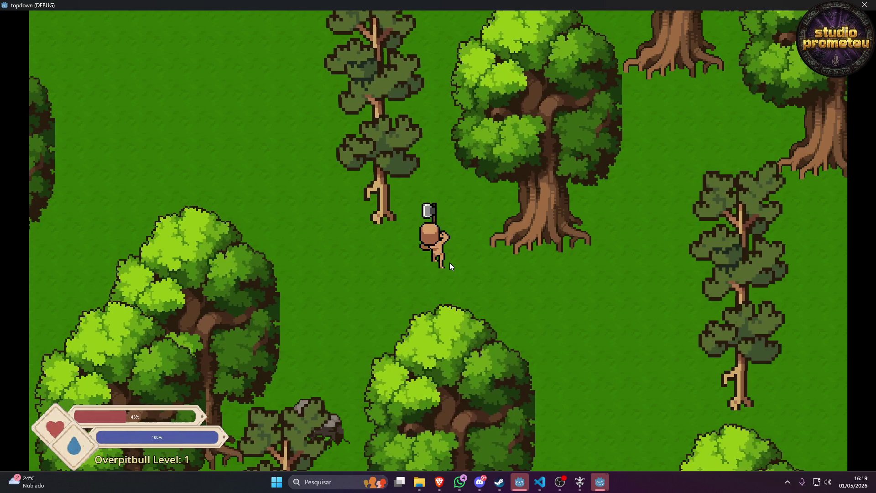
pyautogui.click(450, 264)
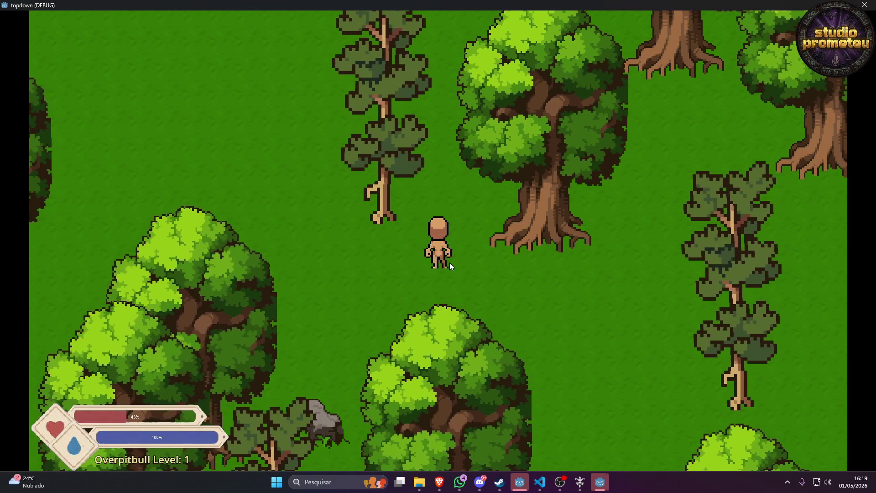
# Swing the axe while heading north, south, south-east, east and up to check each direction.
pyautogui.press('w')
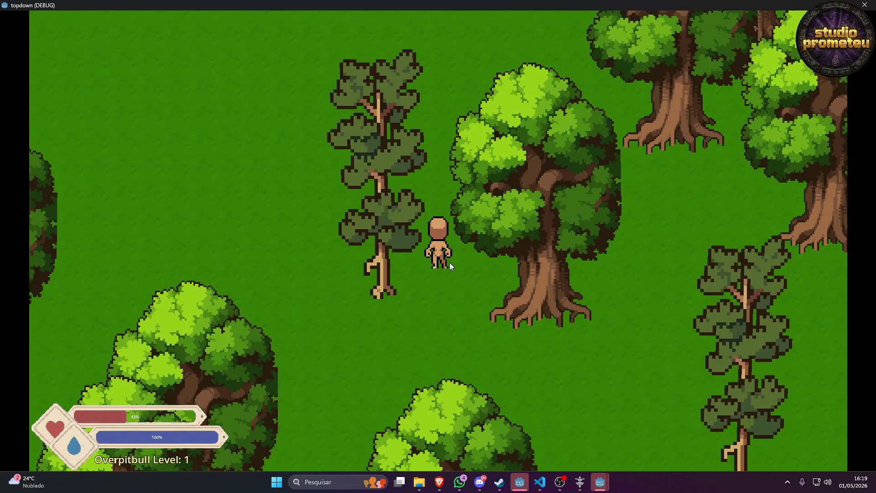
pyautogui.click(450, 261)
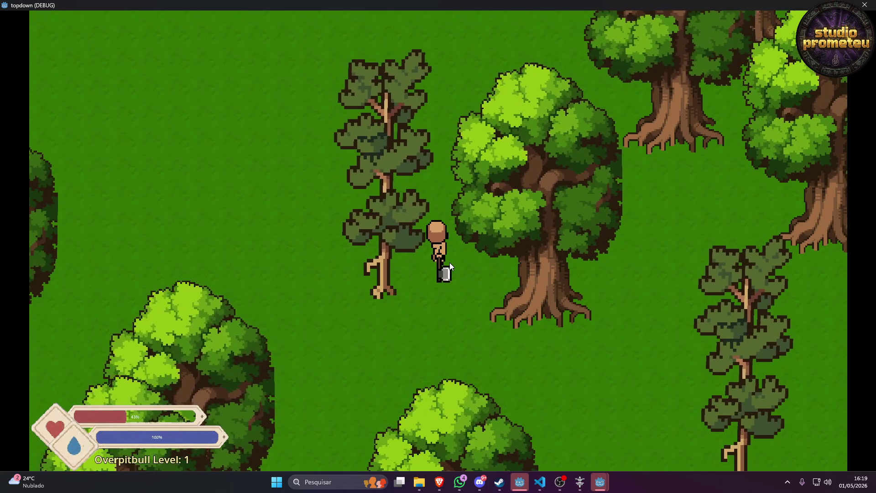
pyautogui.press('s')
pyautogui.click(450, 262)
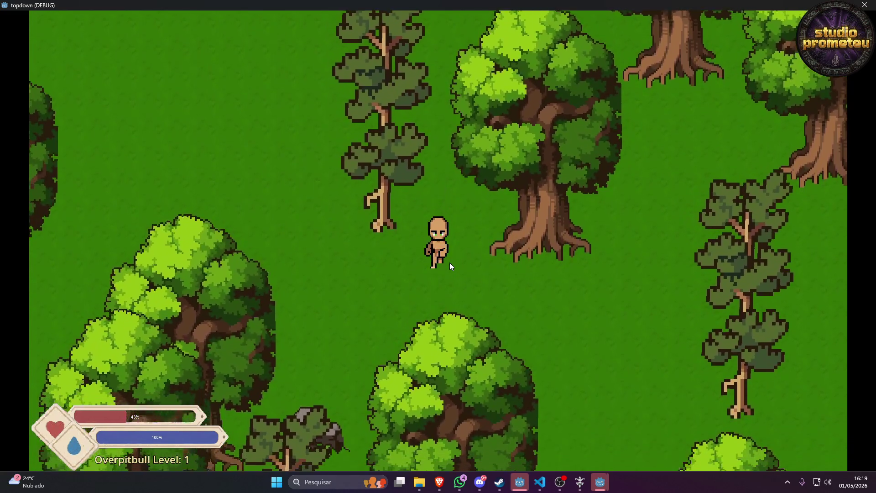
pyautogui.press('d')
pyautogui.press('s')
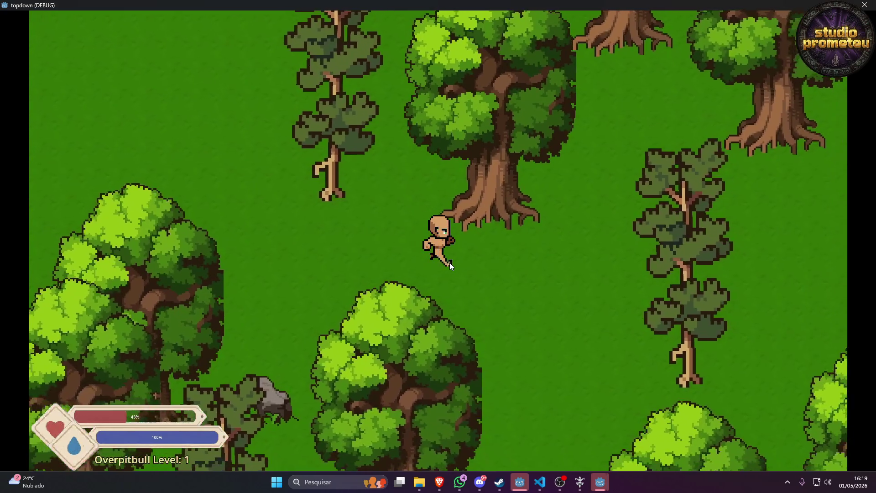
pyautogui.click(450, 262)
pyautogui.press('d')
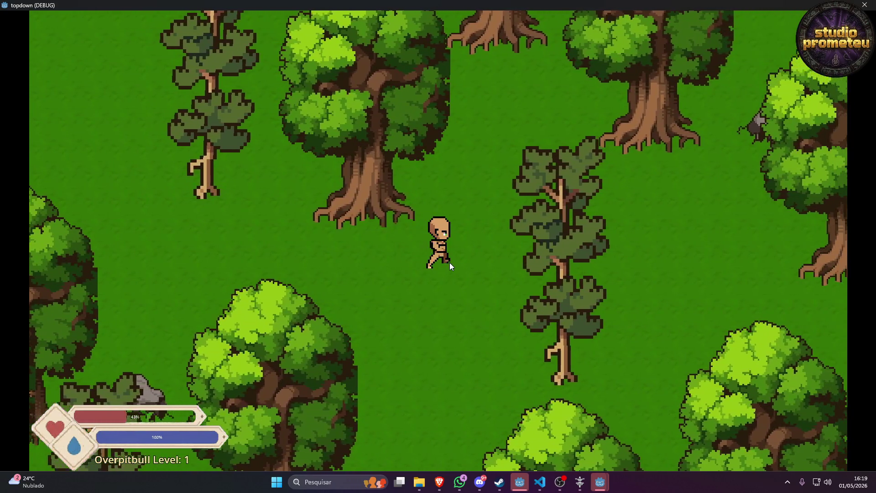
pyautogui.press('d')
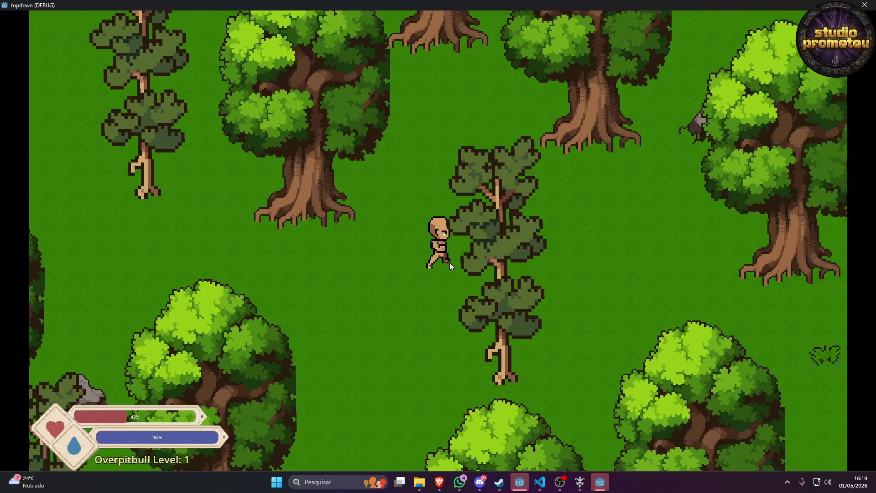
pyautogui.press('w')
pyautogui.click(450, 262)
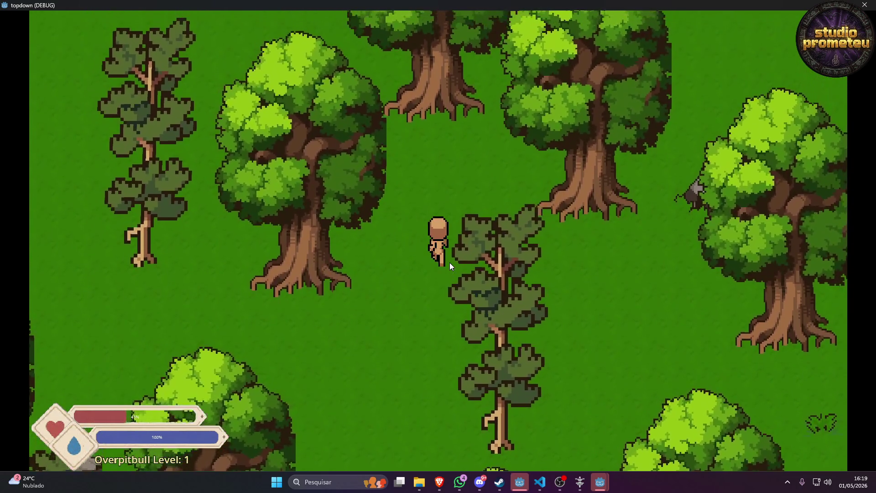
pyautogui.press('d')
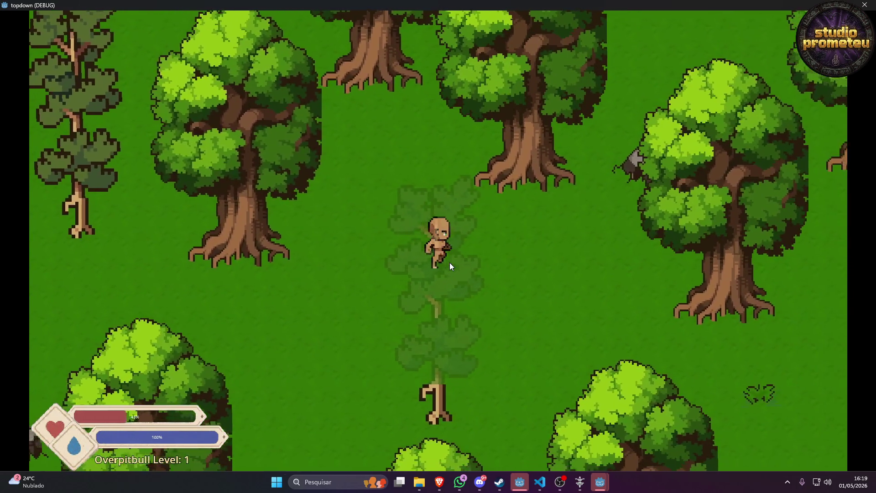
pyautogui.click(450, 262)
pyautogui.press('d')
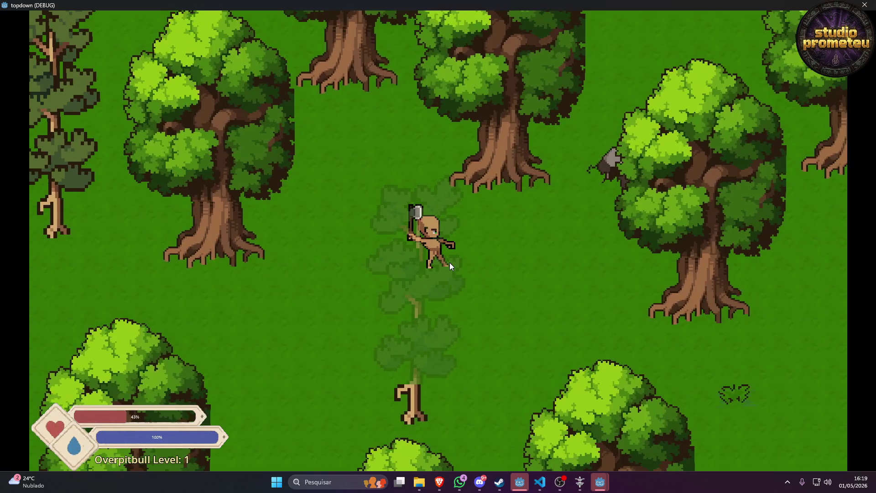
# Swing the axe while walking left, up-left and down to test the left-facing swings.
pyautogui.press('a')
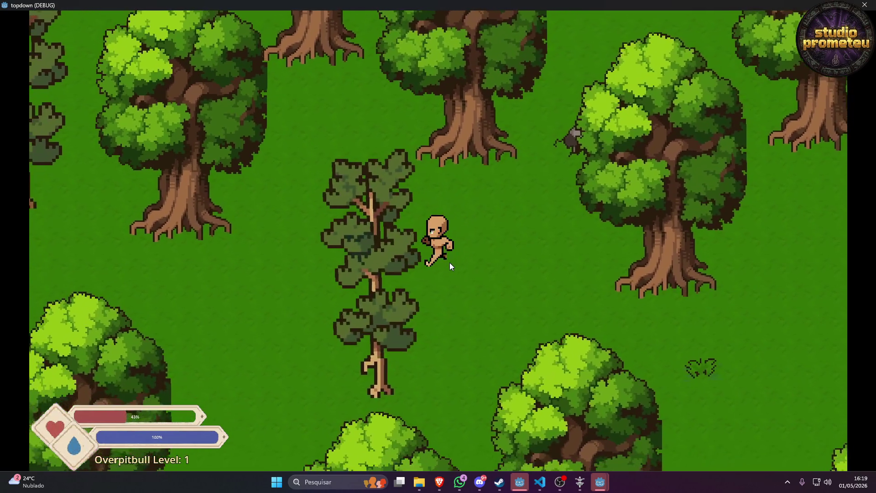
pyautogui.click(450, 267)
pyautogui.press('a')
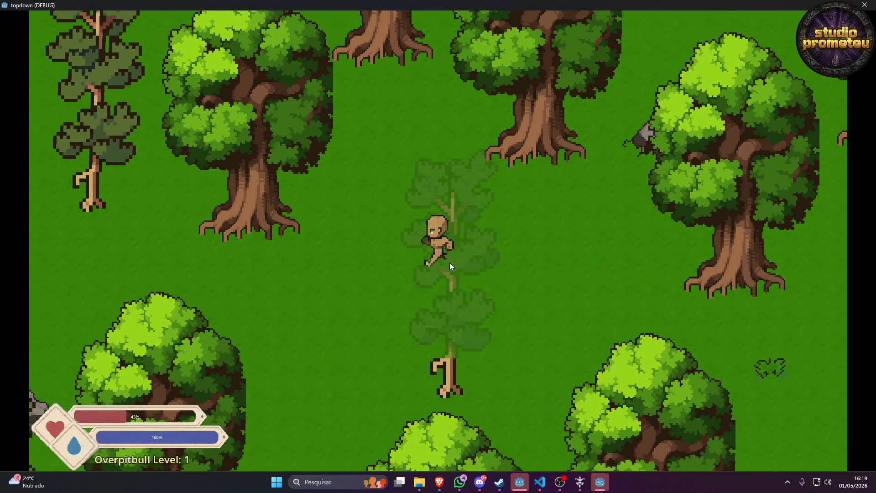
pyautogui.press('w')
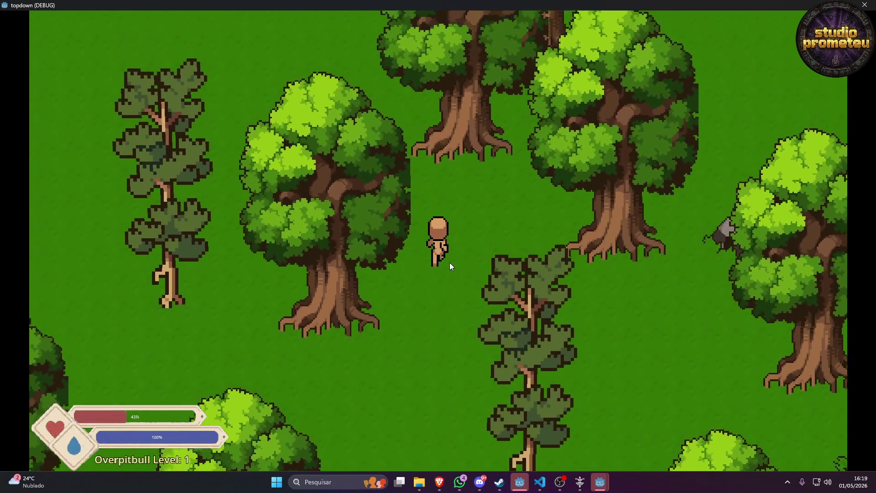
pyautogui.press('d')
pyautogui.press('s')
pyautogui.press('s')
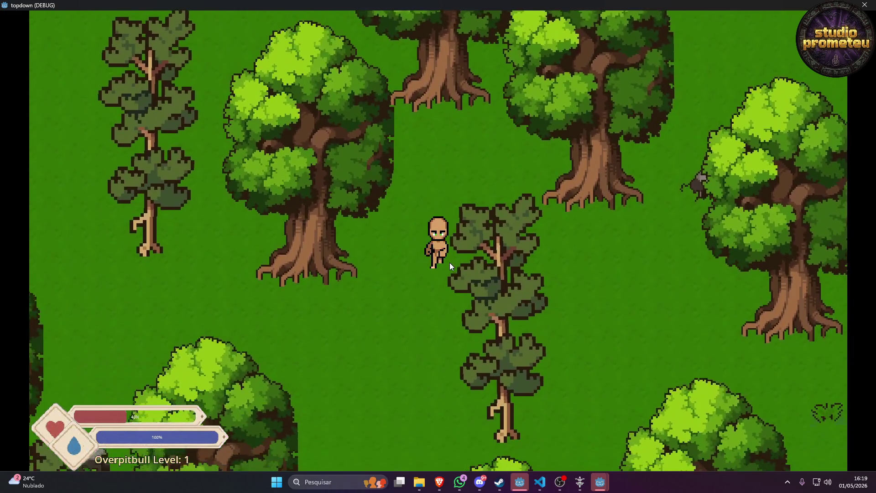
pyautogui.click(450, 262)
pyautogui.press('s')
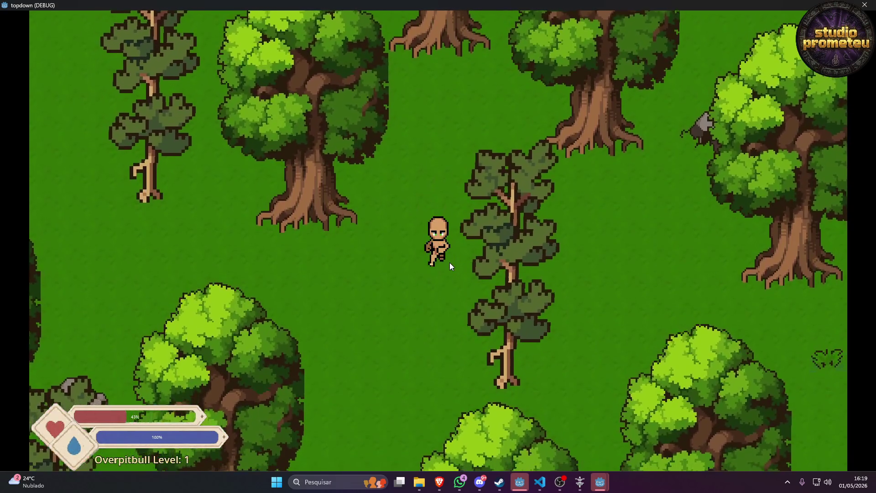
pyautogui.press('a')
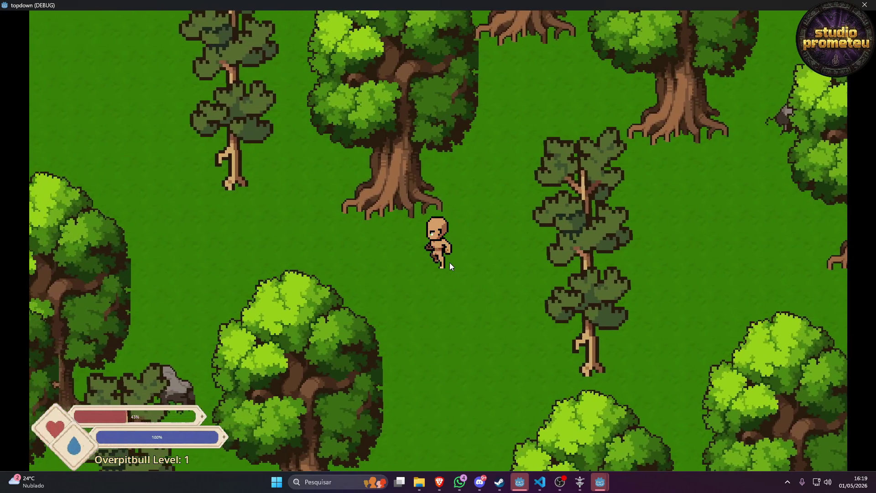
pyautogui.press('a')
pyautogui.click(450, 262)
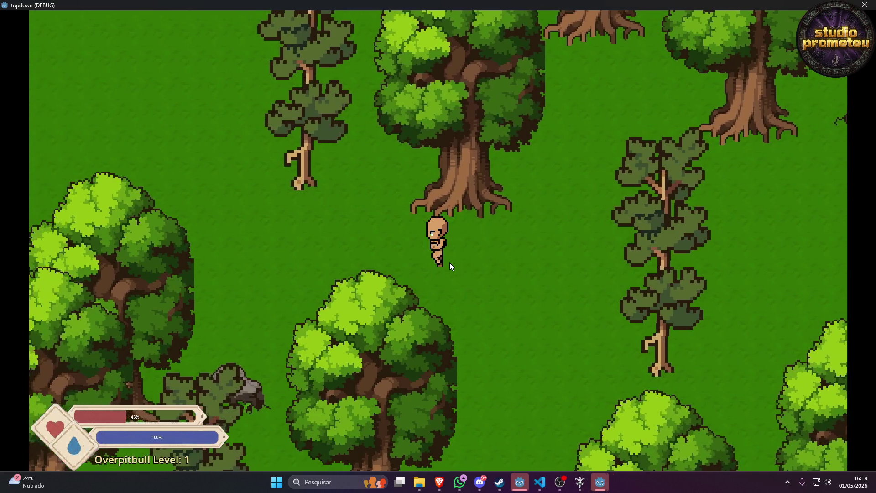
pyautogui.press('a')
pyautogui.click(450, 262)
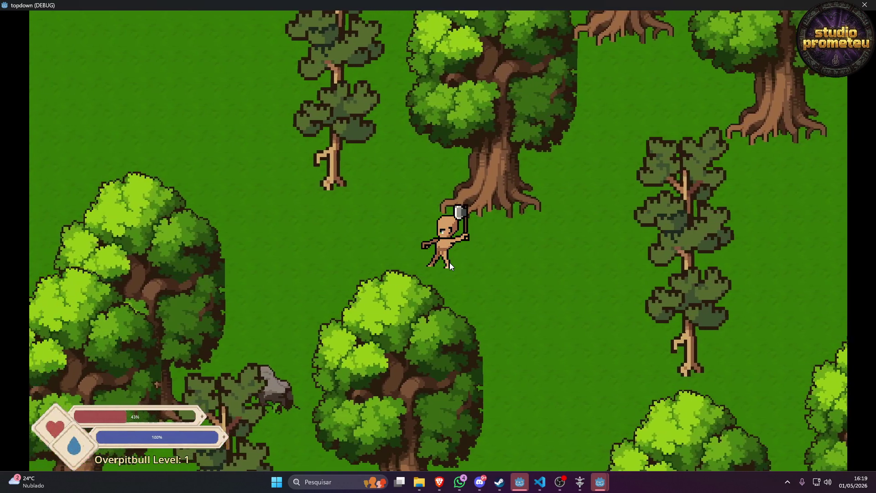
pyautogui.press('a')
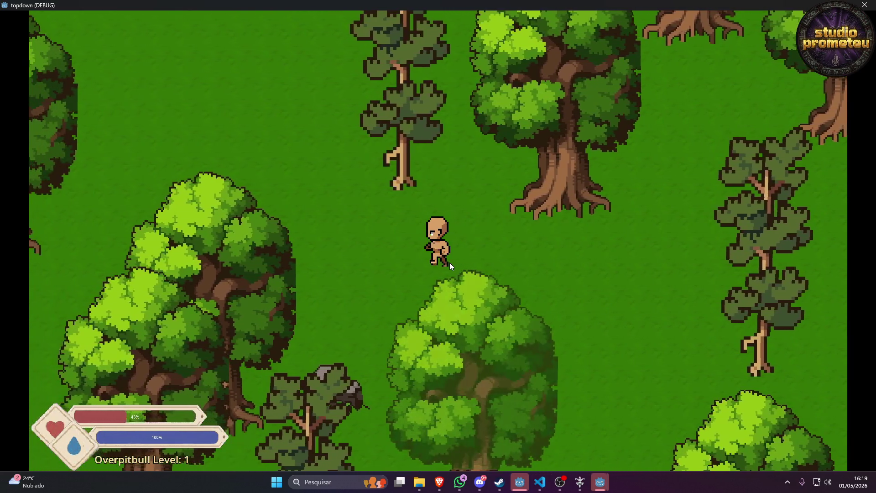
pyautogui.press('a')
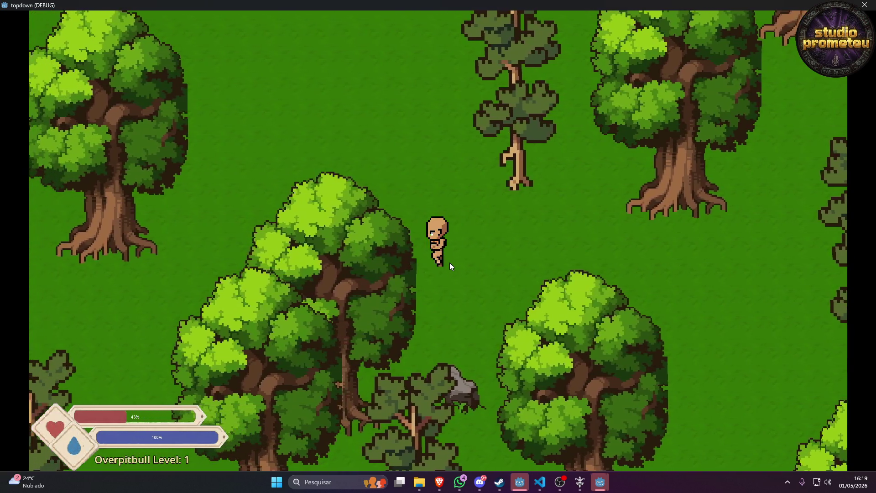
pyautogui.click(450, 262)
pyautogui.press('a')
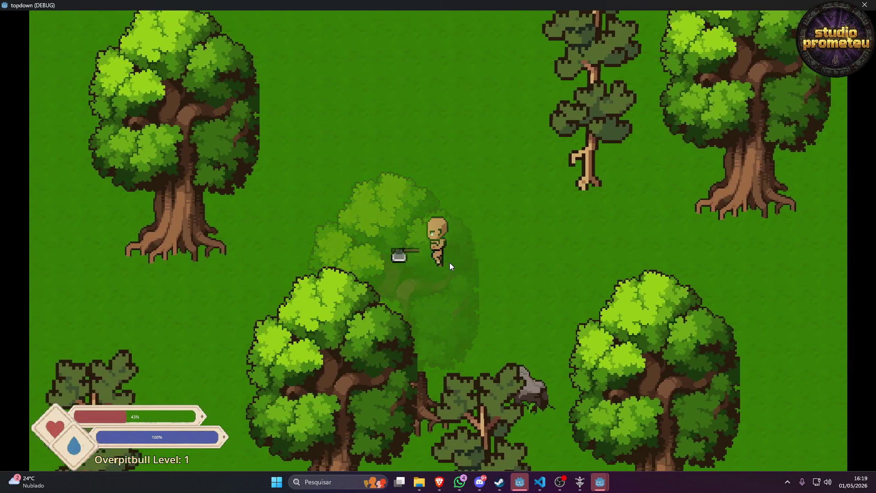
pyautogui.press('a')
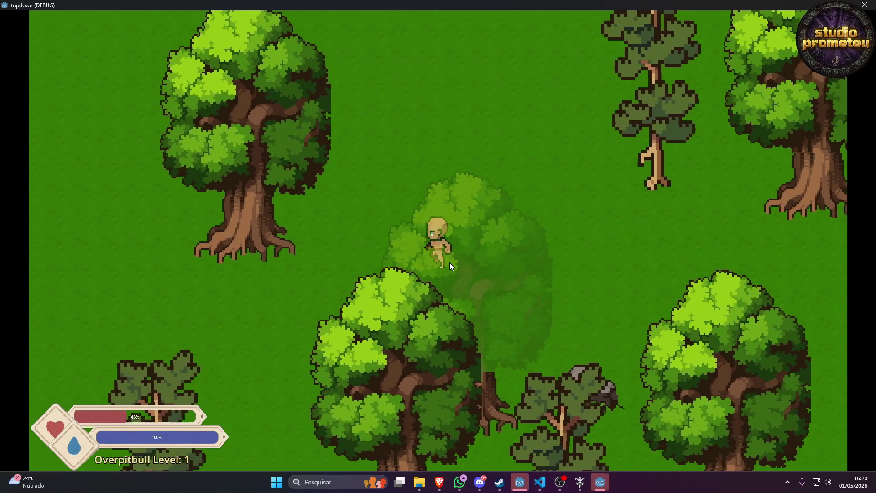
# Walk the character around the forest in every direction and behind the tree without attacking.
pyautogui.press('d')
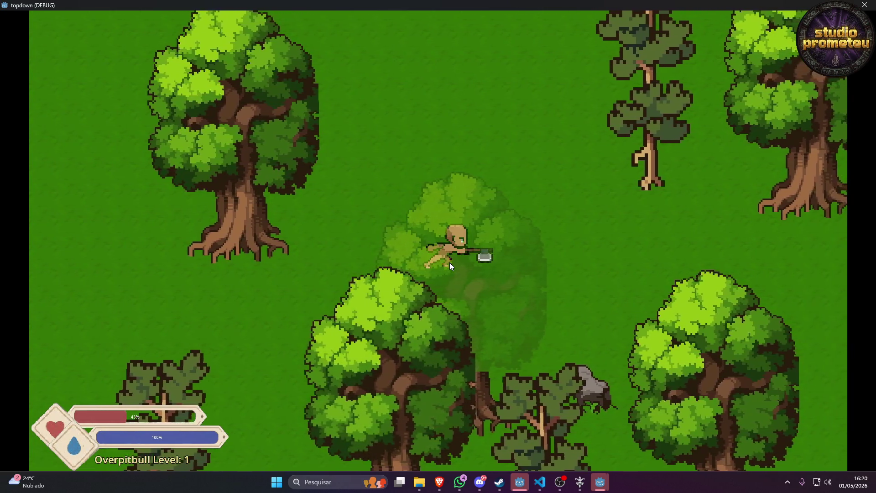
pyautogui.press('d')
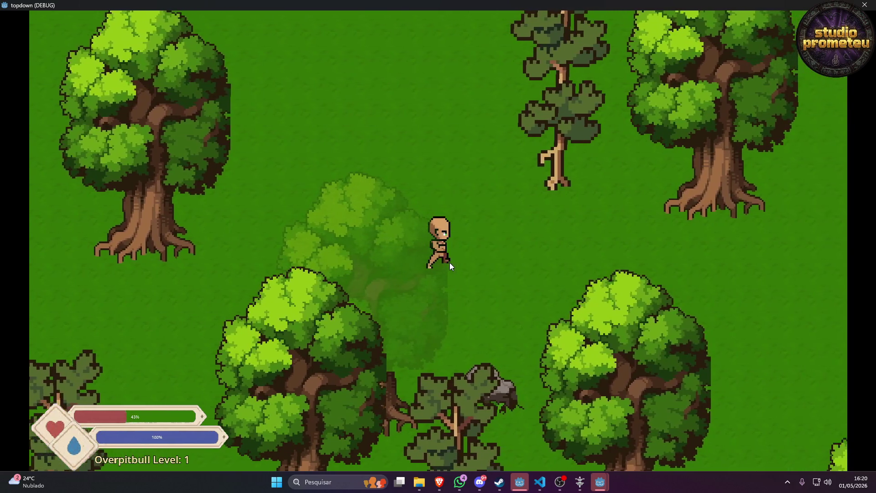
pyautogui.press('w')
pyautogui.press('a')
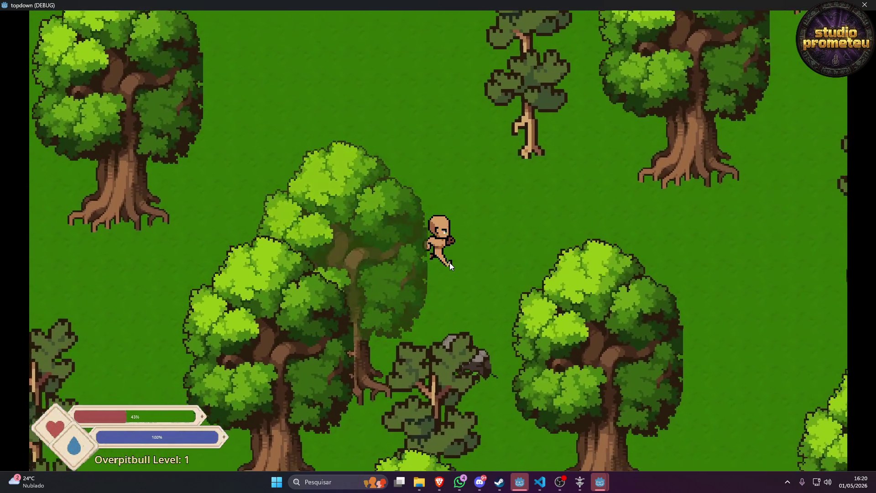
pyautogui.press('s')
pyautogui.press('d')
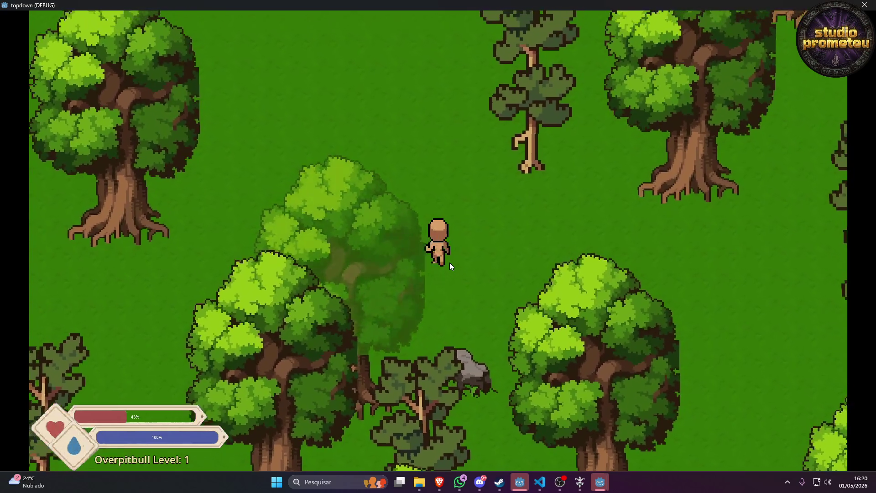
pyautogui.press('s')
pyautogui.press('d')
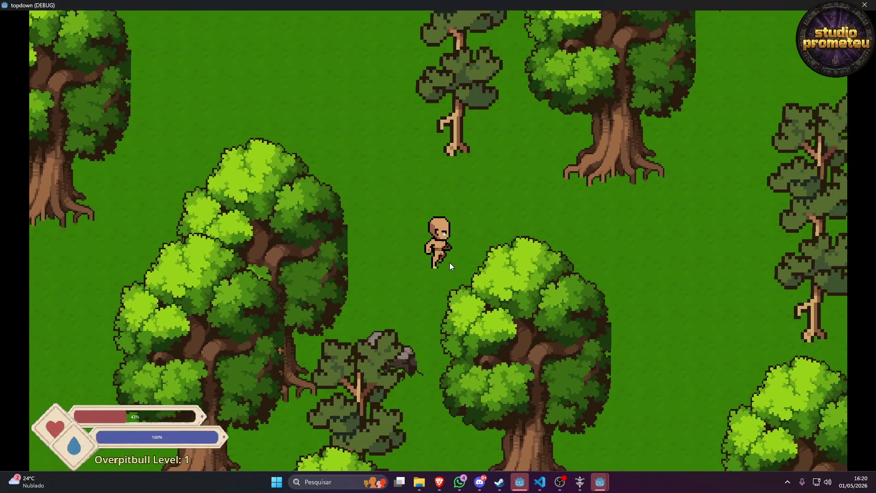
pyautogui.press('d')
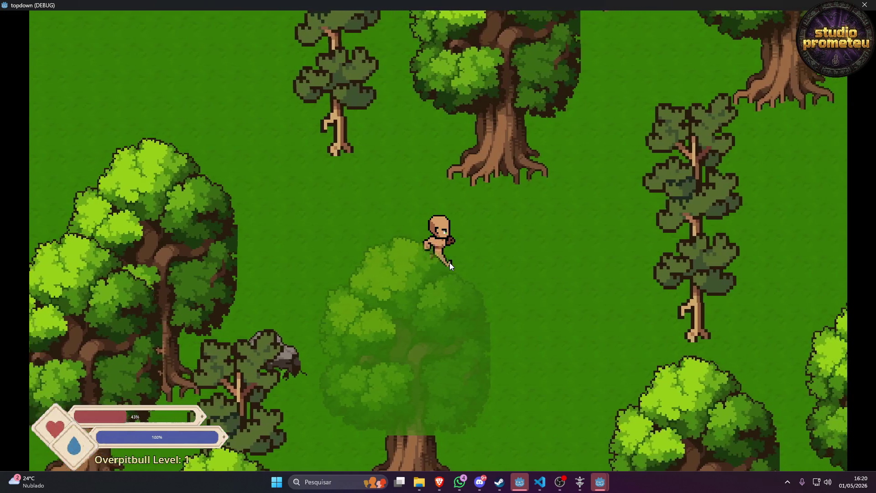
pyautogui.press('d')
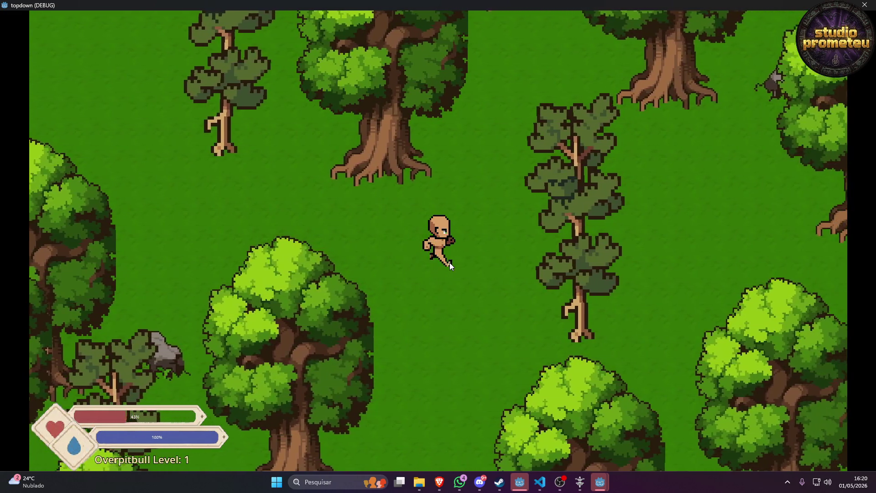
pyautogui.press('d')
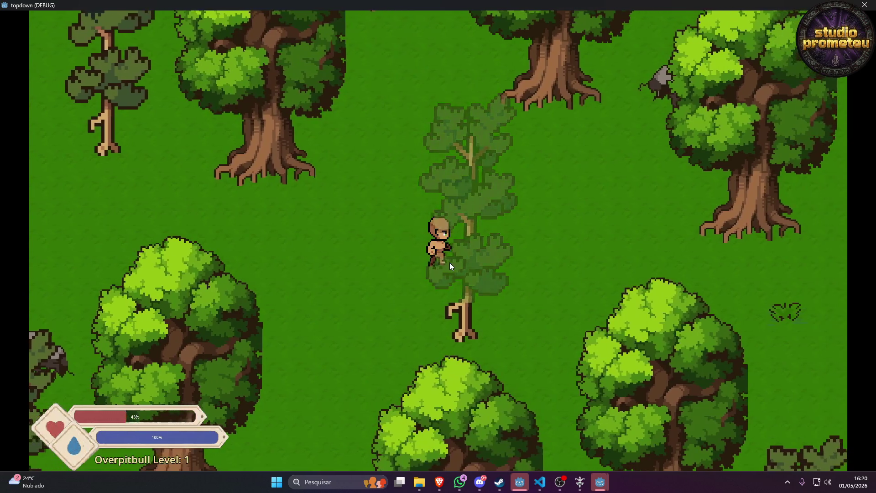
pyautogui.press('w')
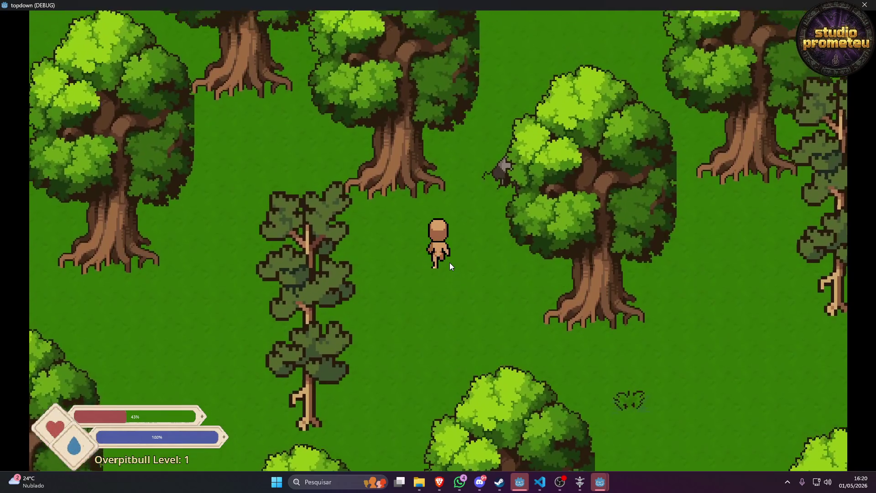
pyautogui.press('a')
pyautogui.press('s')
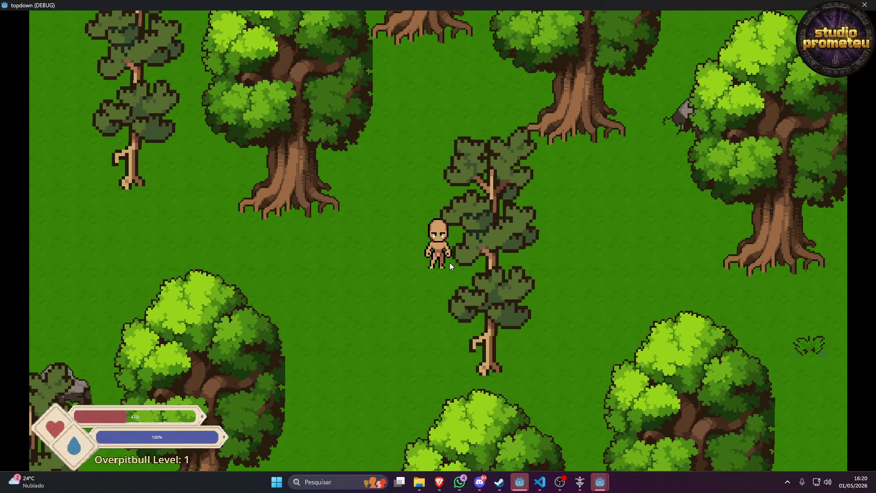
pyautogui.press('w')
pyautogui.press('s')
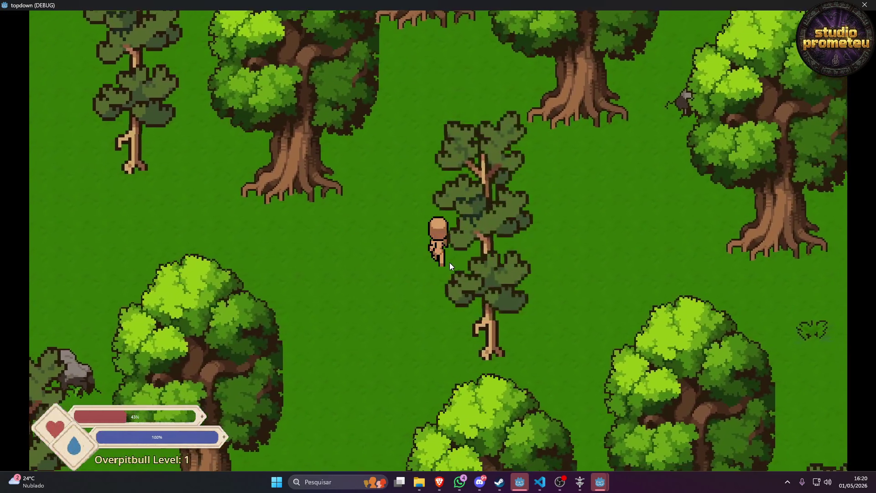
pyautogui.press('w')
pyautogui.press('a')
pyautogui.press('s')
pyautogui.press('s')
pyautogui.press('a')
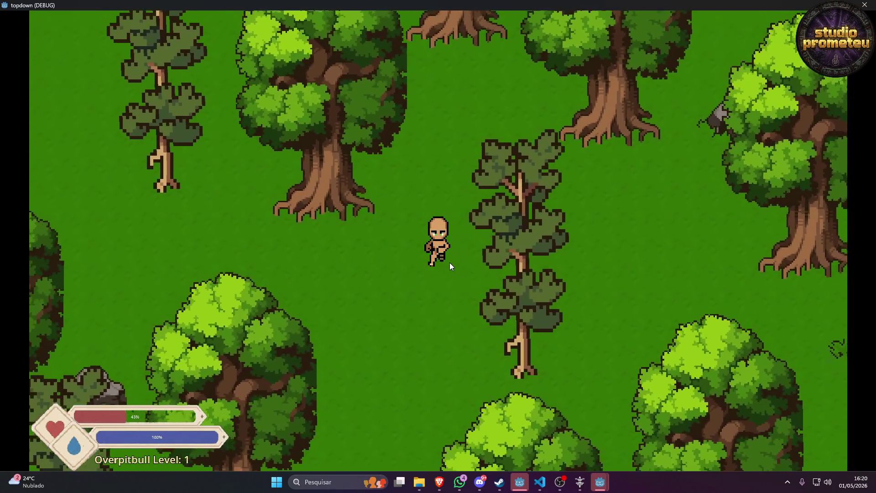
pyautogui.press('s')
pyautogui.press('d')
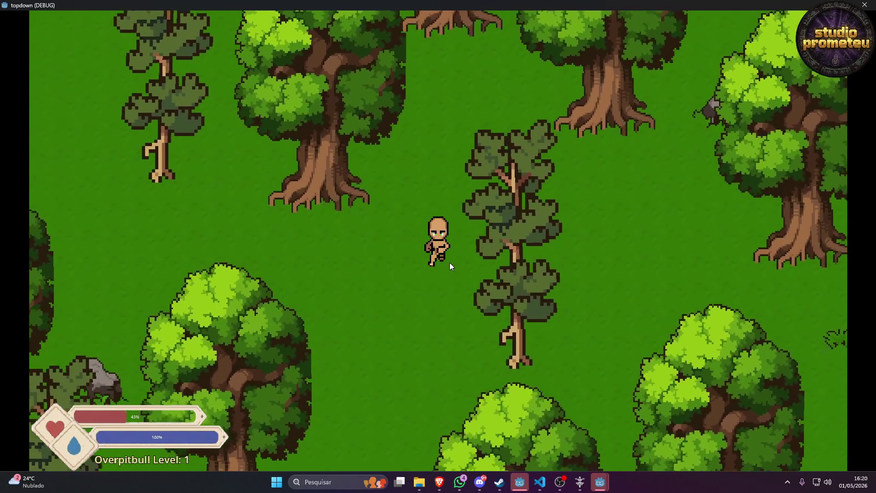
pyautogui.press('d')
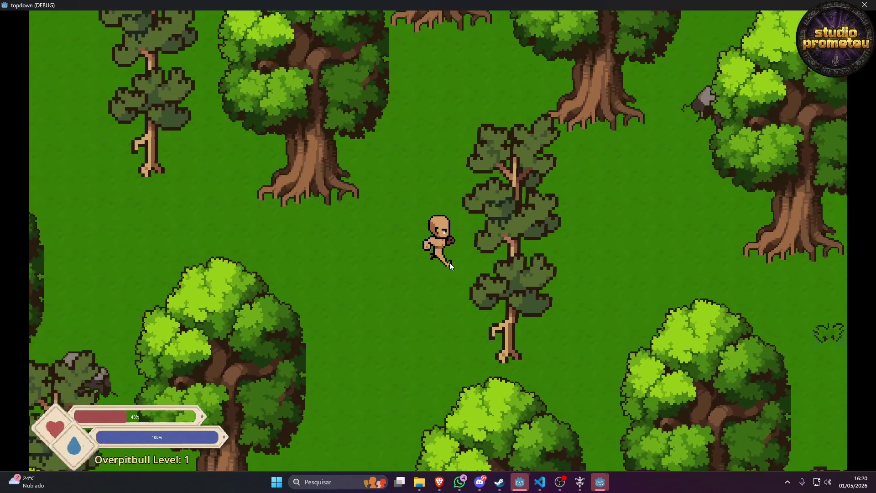
pyautogui.press('w')
pyautogui.press('d')
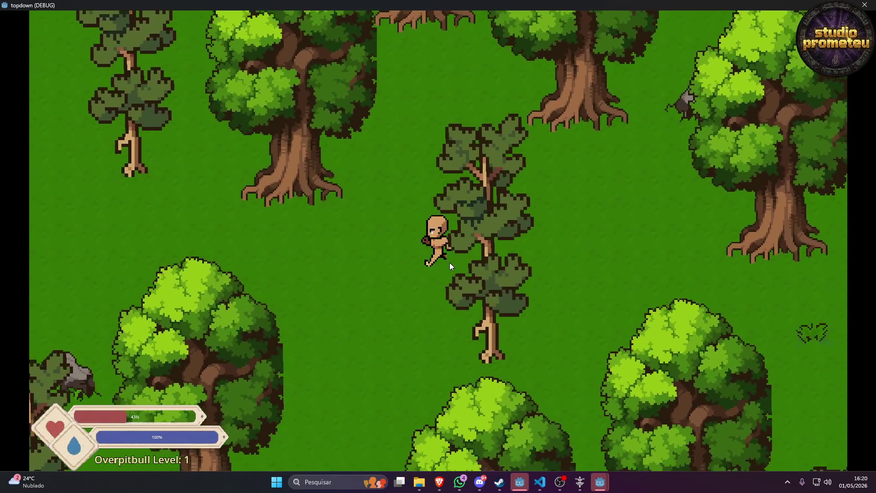
pyautogui.press('d')
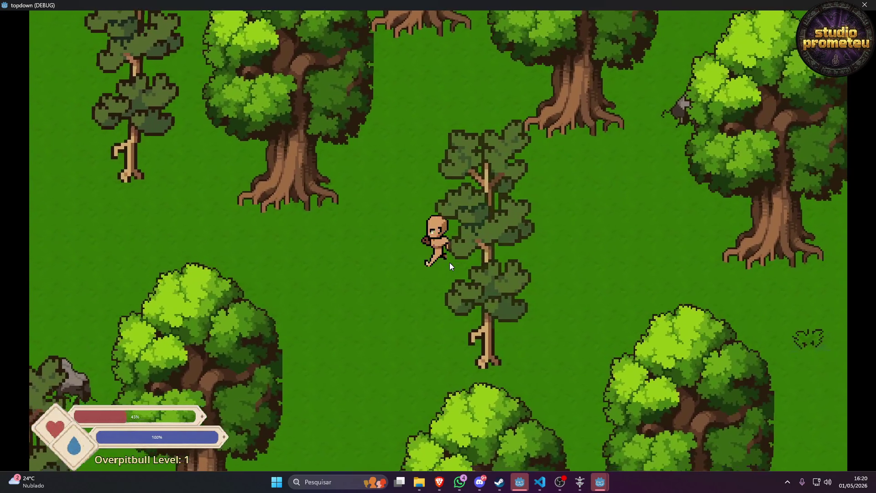
pyautogui.press('d')
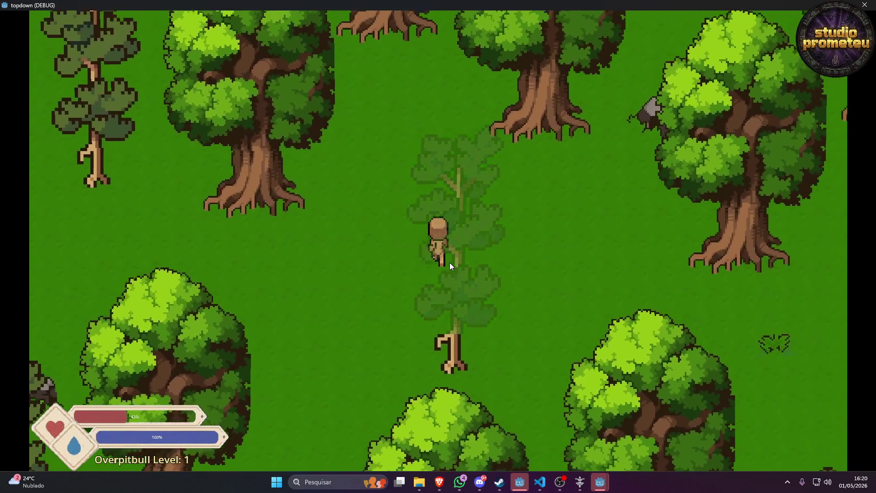
pyautogui.press('w')
pyautogui.press('d')
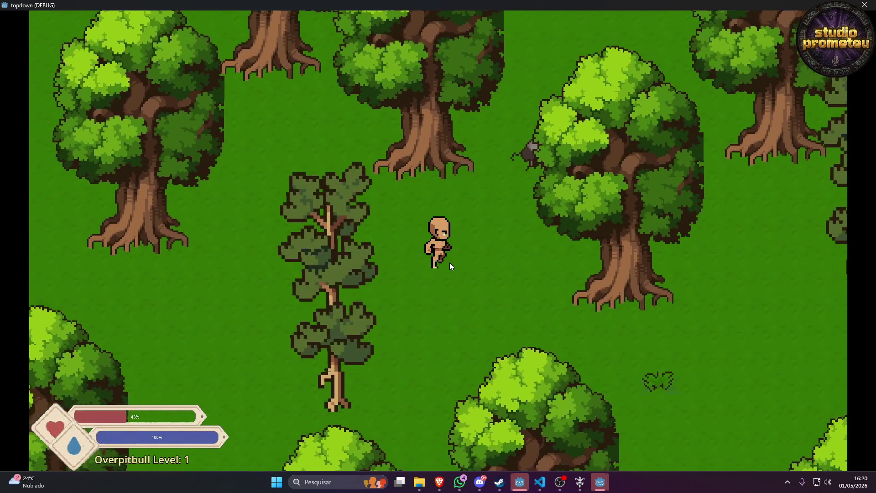
# Swing the axe to the right, facing up, and again after walking down-left.
pyautogui.click(450, 263)
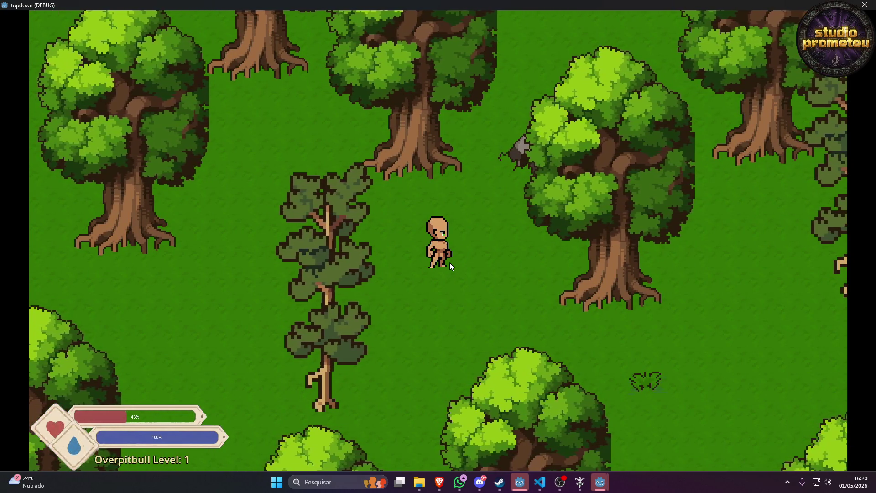
pyautogui.press('w')
pyautogui.press('d')
pyautogui.click(450, 262)
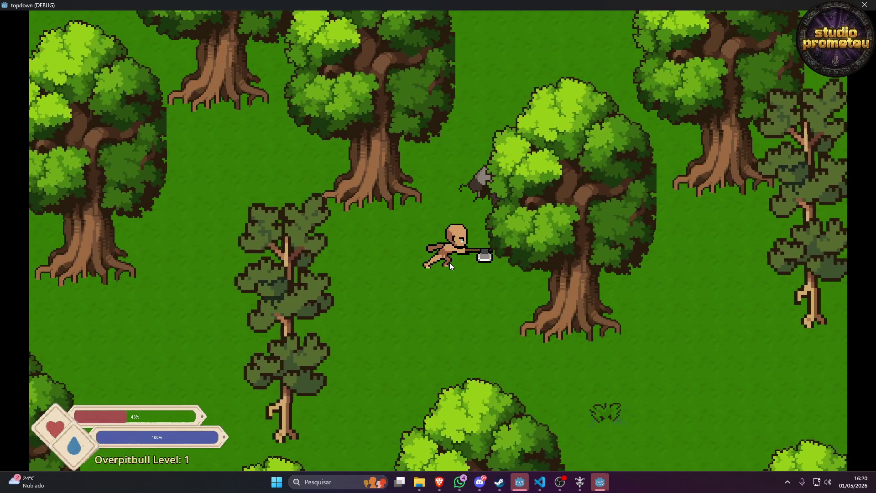
pyautogui.press('s')
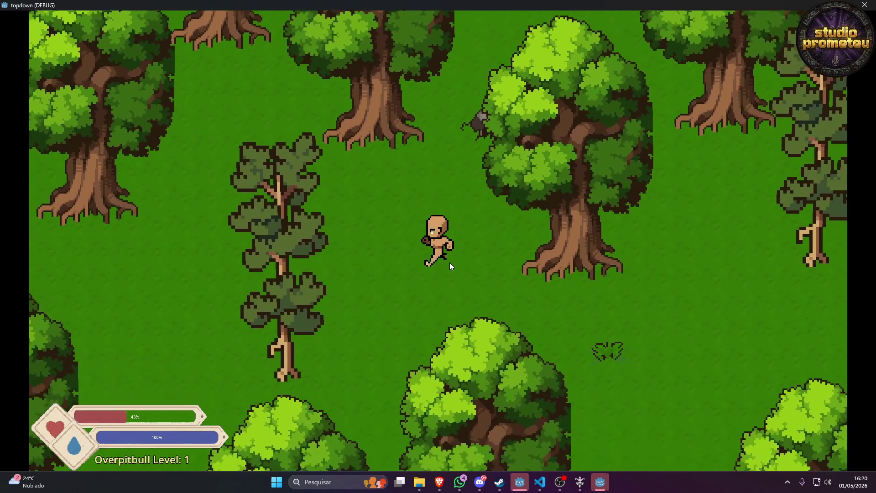
pyautogui.press('a')
pyautogui.click(450, 262)
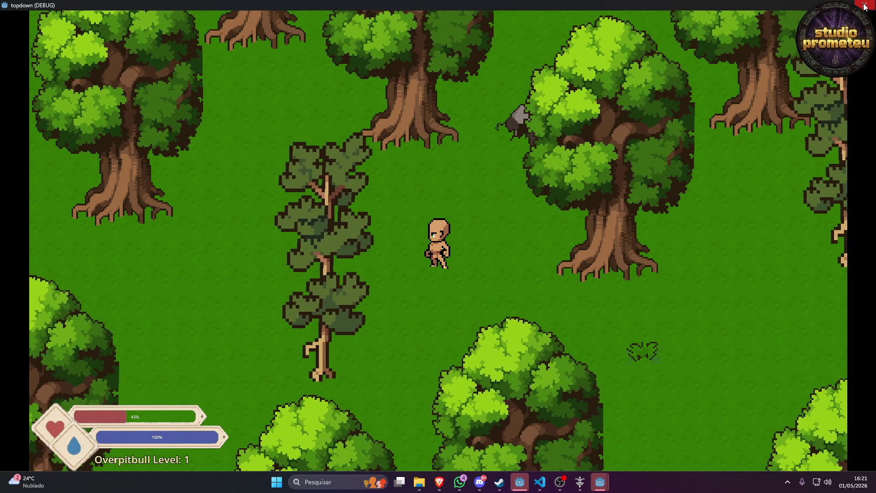
# Close the game test, go to the YouTube home feed and close the Victory Lap Five miniplayer.
pyautogui.click(865, 6)
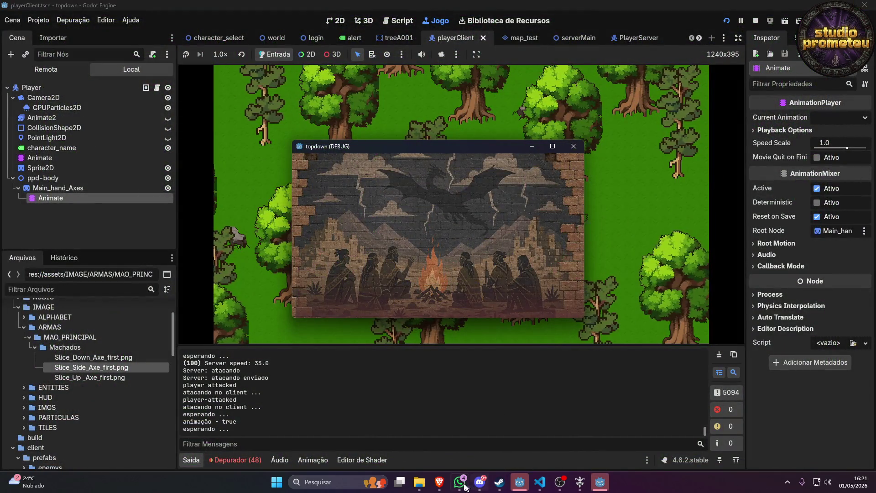
pyautogui.hotkey('alt', 'Tab')
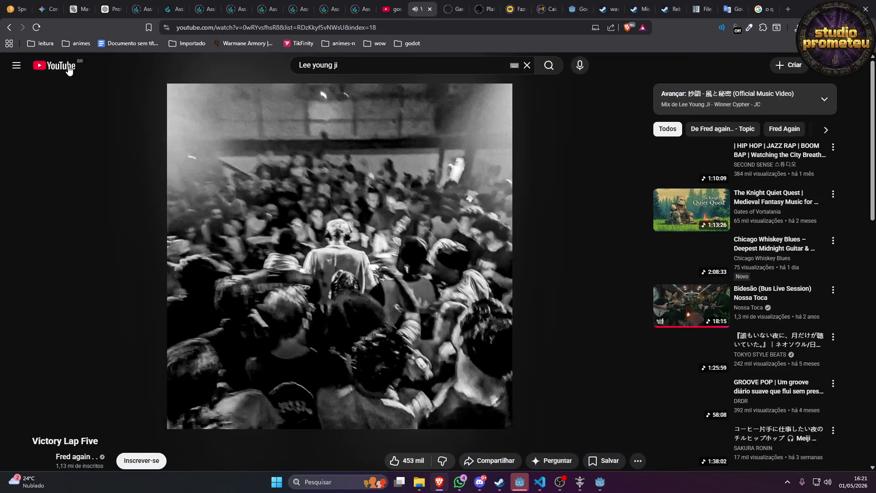
pyautogui.click(69, 68)
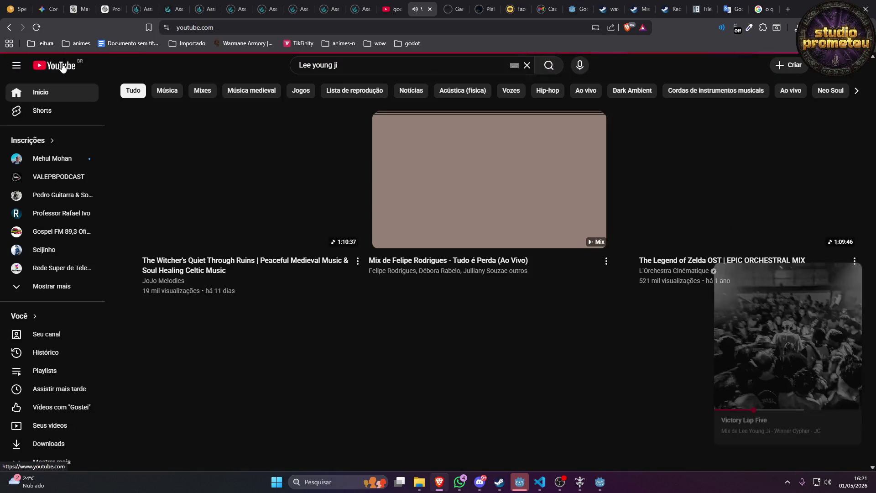
pyautogui.moveTo(845, 311)
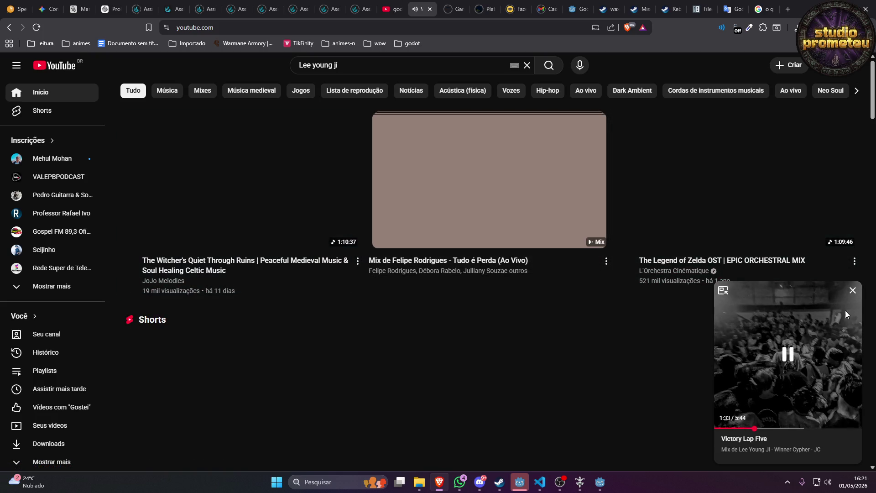
pyautogui.click(853, 291)
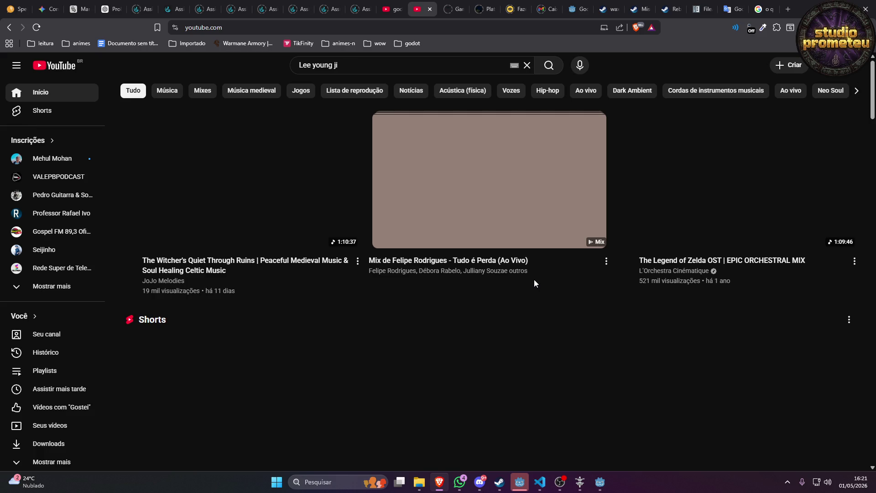
# Rebirth the character in Reborn, confirm it, and start spending the 97,756 banked Exp on Strength.
pyautogui.click(582, 485)
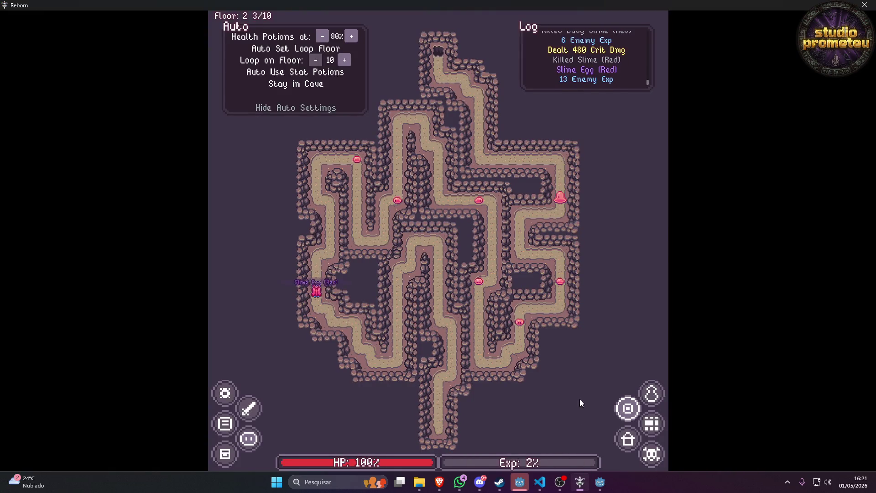
pyautogui.click(653, 459)
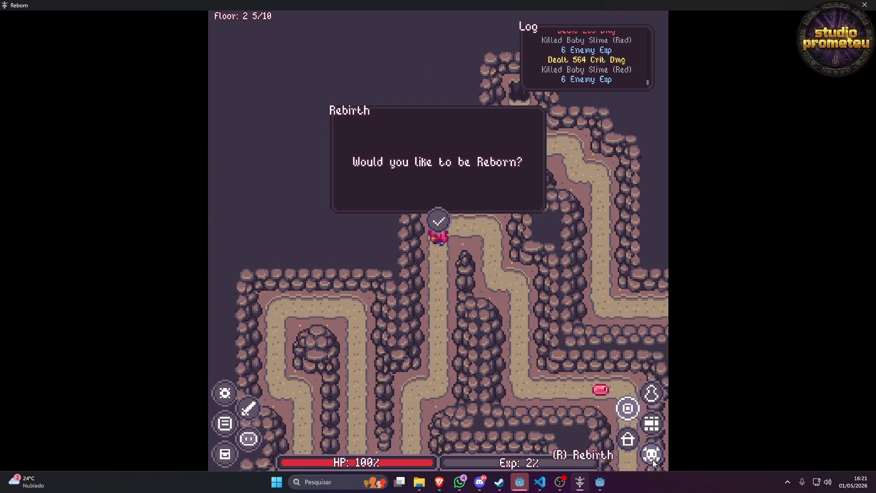
pyautogui.click(434, 227)
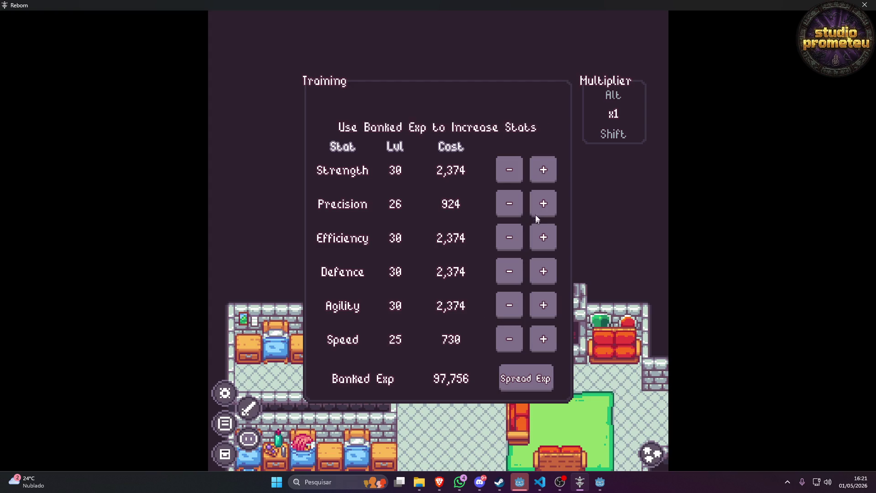
pyautogui.click(551, 171)
# Raise Strength to 40 using the x20 multiplier and Speed to 32, then close Training.
pyautogui.click(552, 171)
pyautogui.click(552, 172)
pyautogui.click(551, 172)
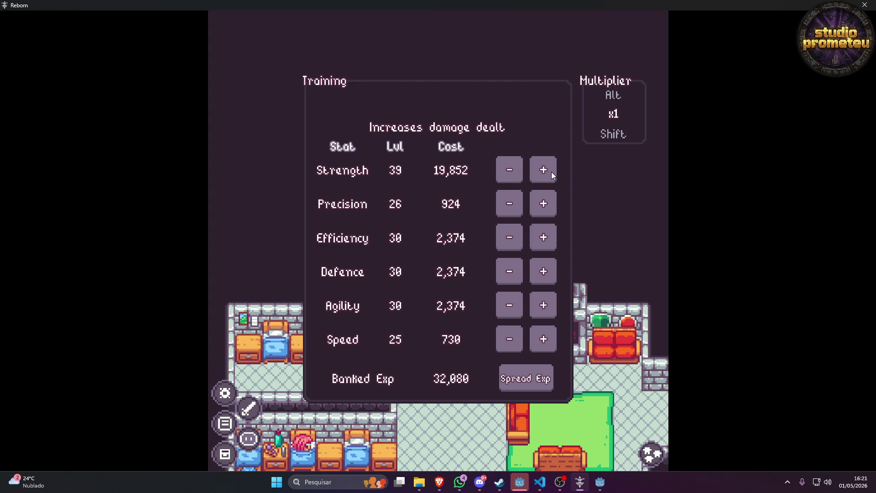
pyautogui.press('shift')
pyautogui.press('shift')
pyautogui.press('shift')
pyautogui.click(551, 172)
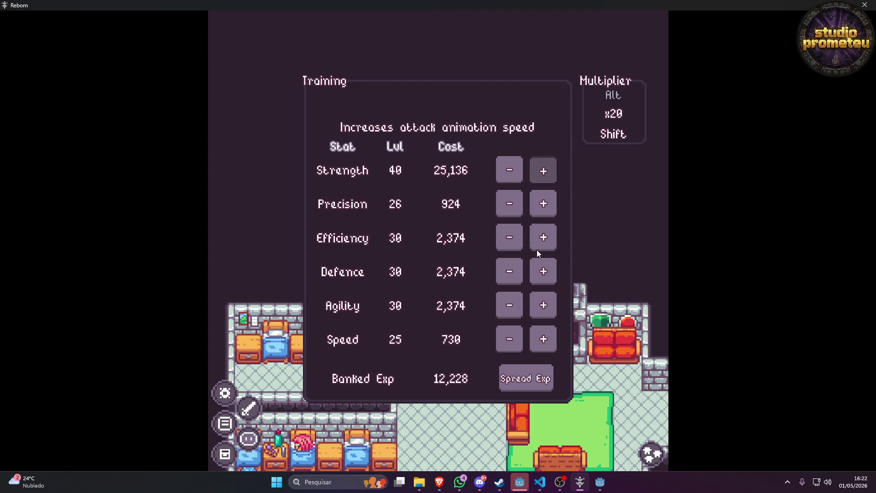
pyautogui.click(541, 340)
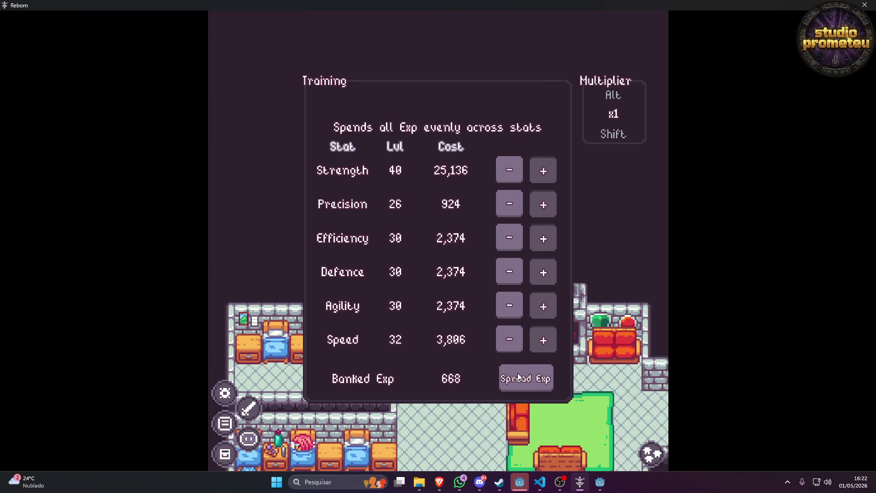
pyautogui.click(518, 418)
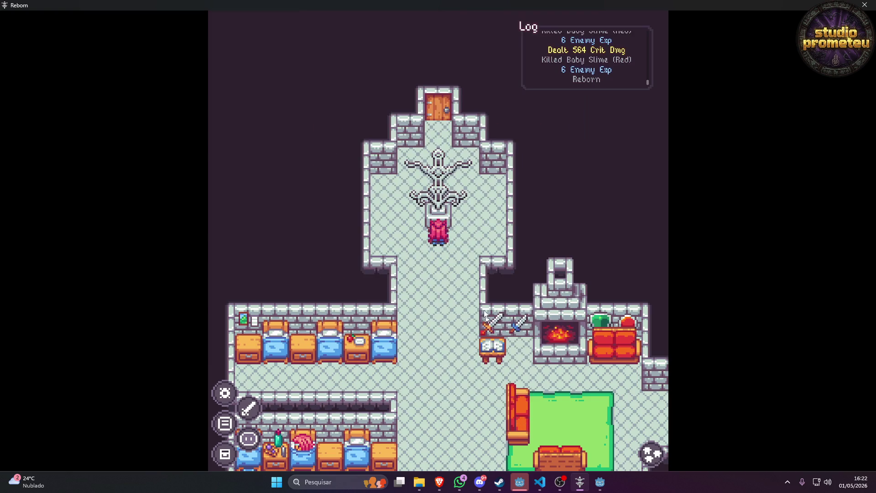
# Walk out the door and up the forest path to talk to the villager and open his storage.
pyautogui.click(475, 163)
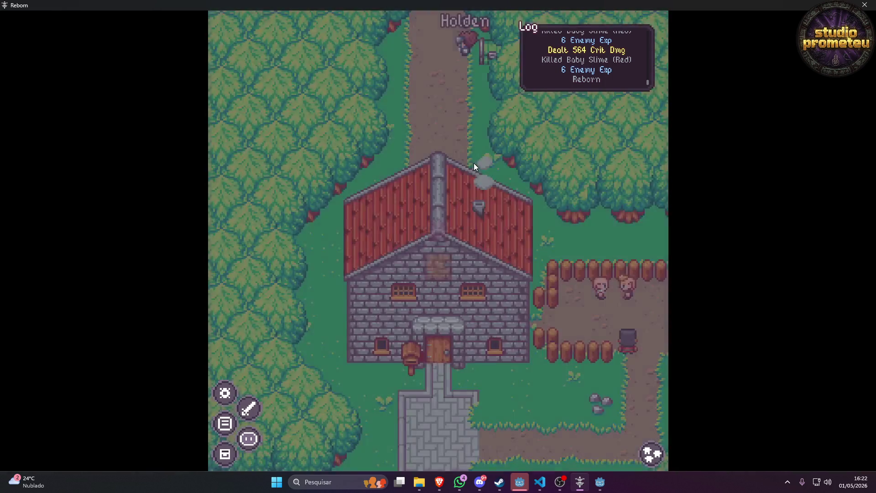
pyautogui.click(474, 163)
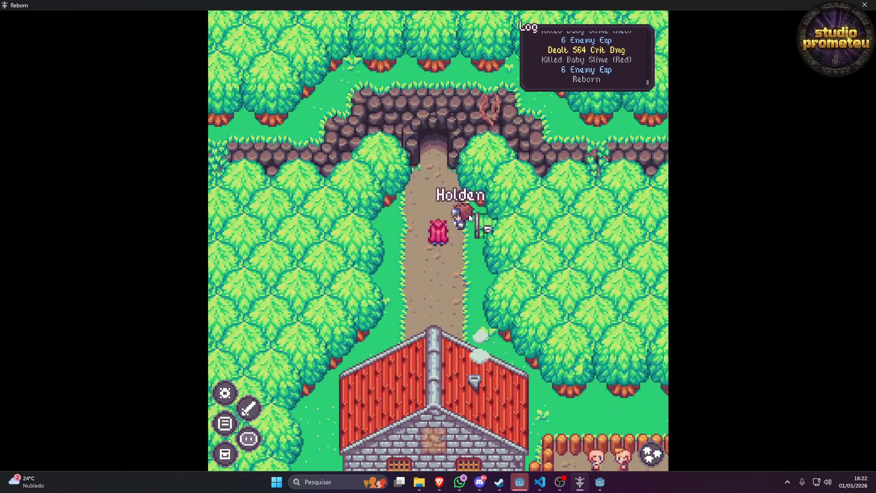
pyautogui.click(470, 218)
pyautogui.click(468, 230)
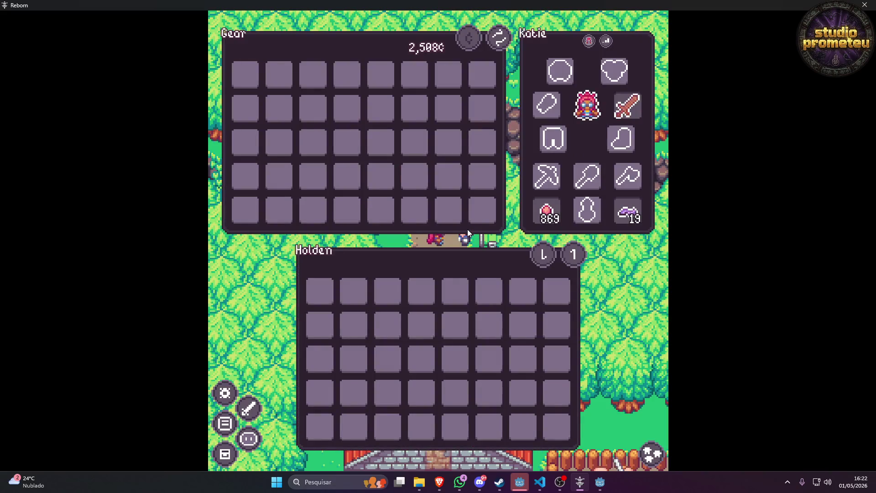
pyautogui.press('s')
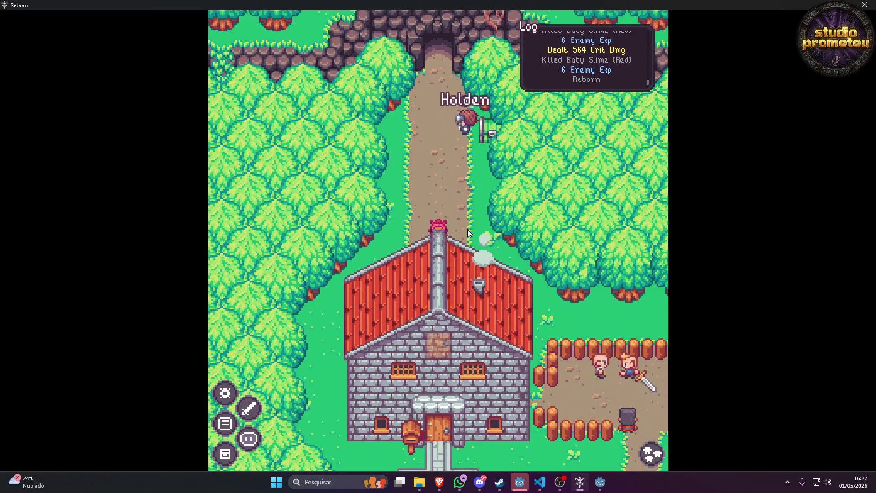
# Briefly check the game settings and the character's gear inventory, then close them.
pyautogui.press('Escape')
pyautogui.press('Escape')
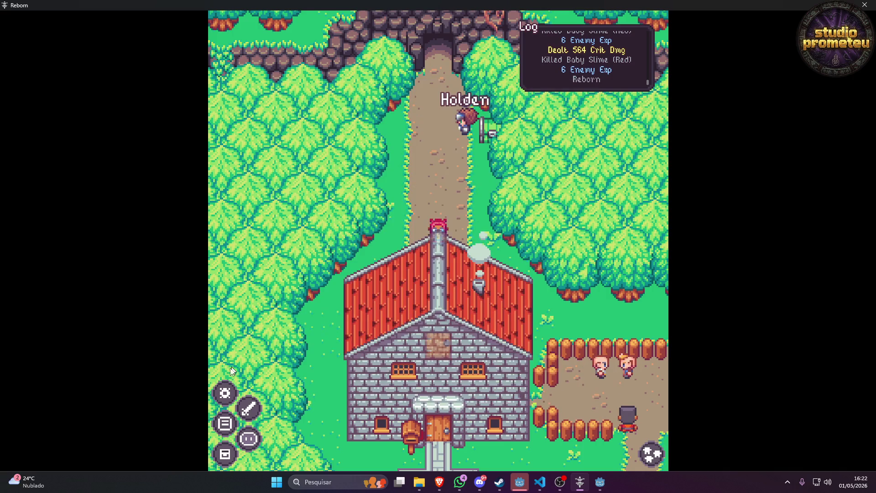
pyautogui.click(233, 454)
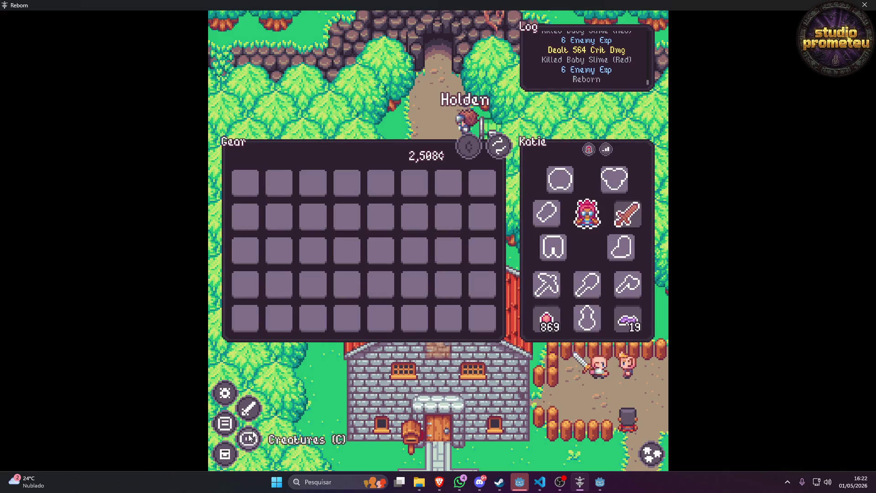
pyautogui.press('Escape')
pyautogui.press('w')
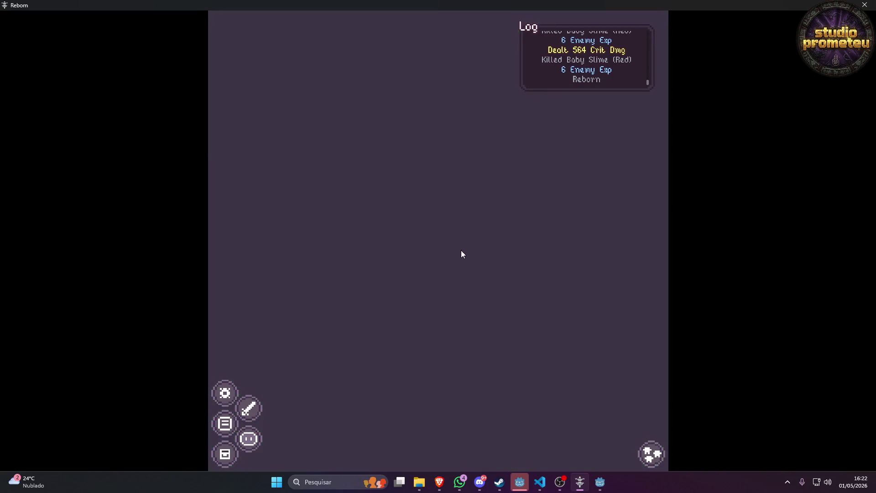
# Walk south out of the house into town and over to the neighbouring house door.
pyautogui.press('s')
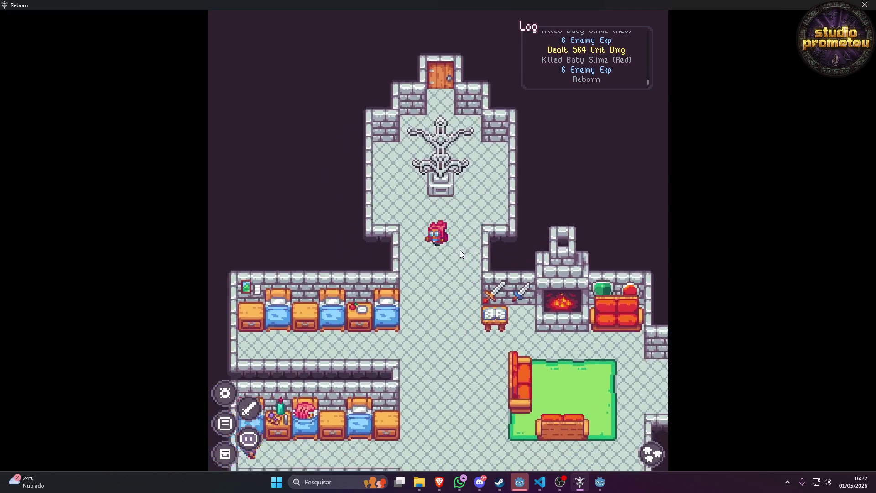
pyautogui.press('s')
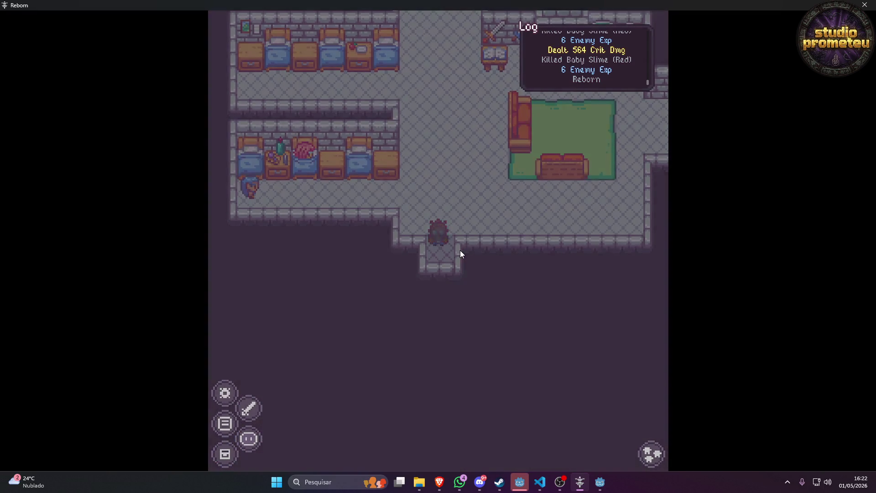
pyautogui.press('s')
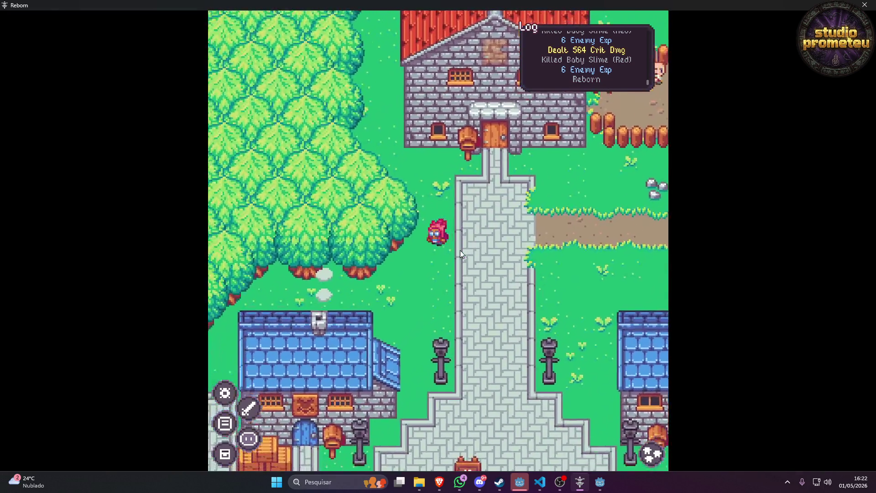
pyautogui.press('s')
pyautogui.press('a')
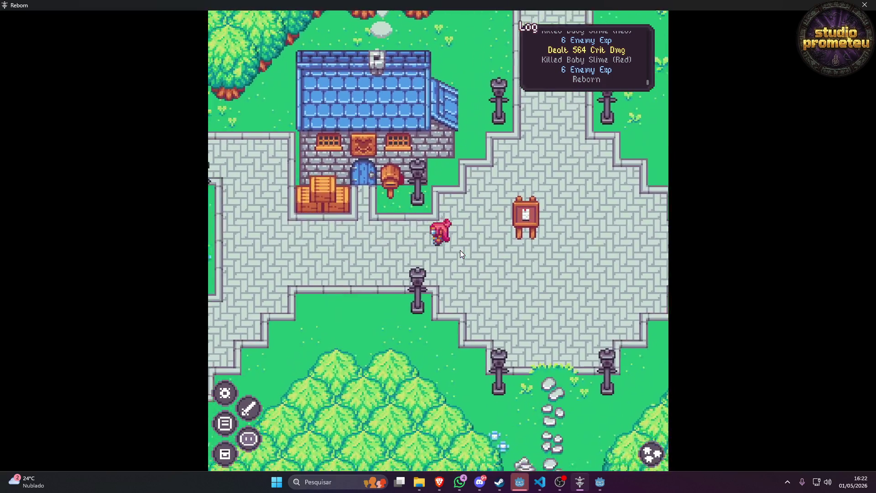
pyautogui.press('w')
pyautogui.press('w')
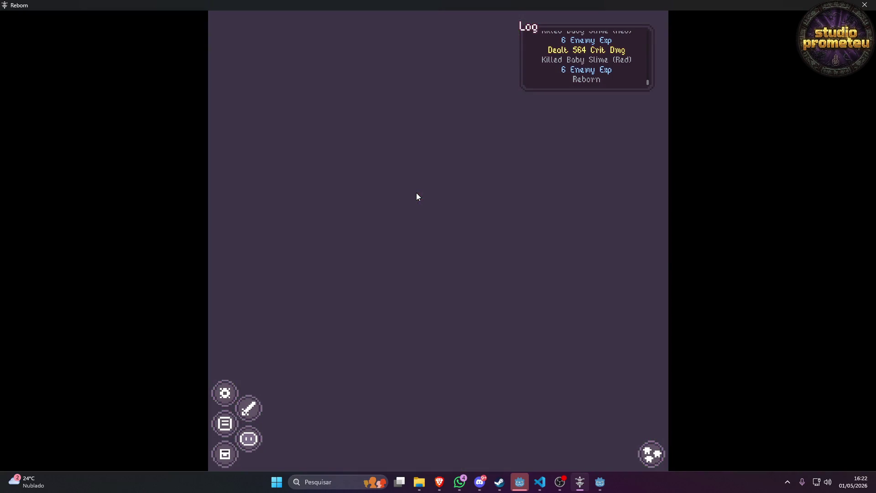
# Cross the house interior, talk to the villager by the green rug, and open the armory storage.
pyautogui.press('d')
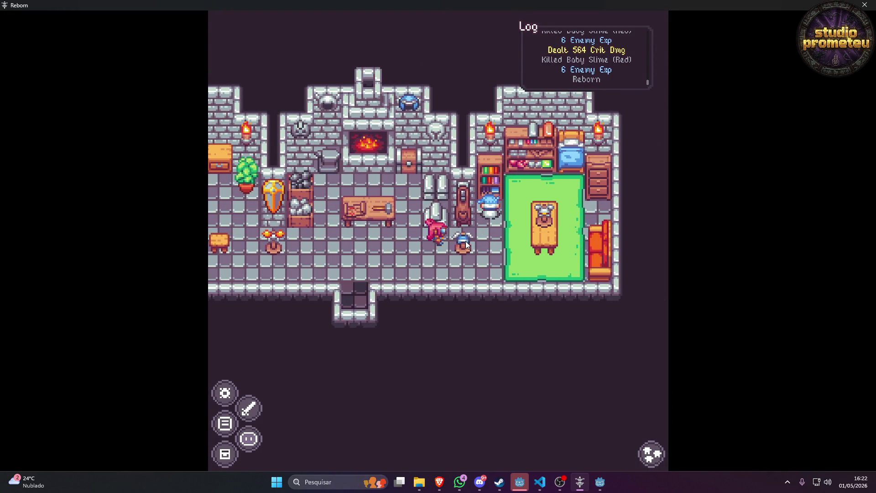
pyautogui.press('d')
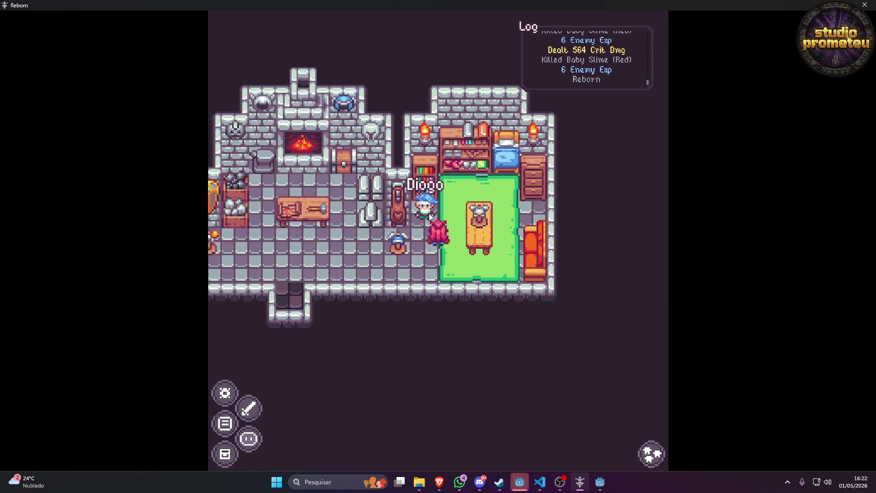
pyautogui.click(429, 212)
pyautogui.click(417, 154)
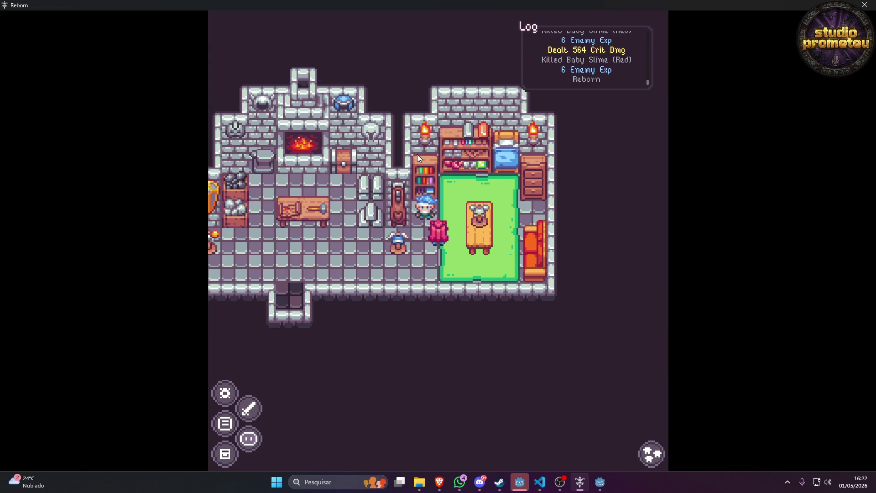
pyautogui.press('a')
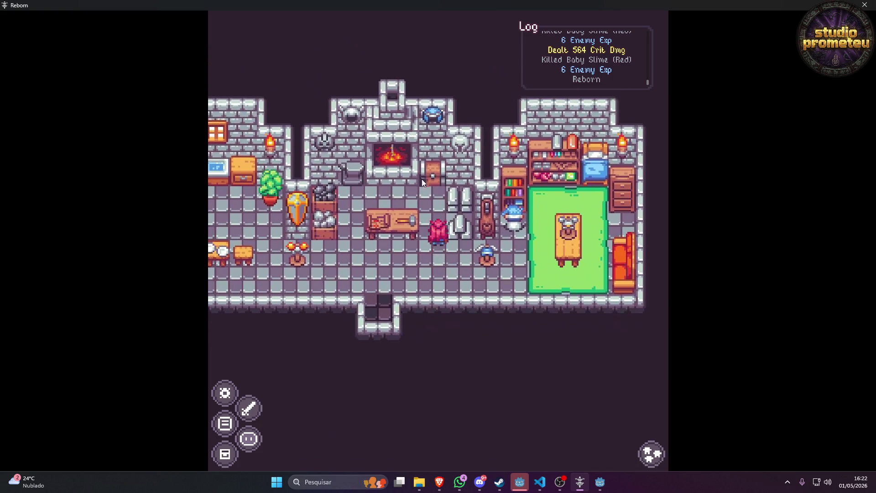
pyautogui.press('w')
pyautogui.click(435, 216)
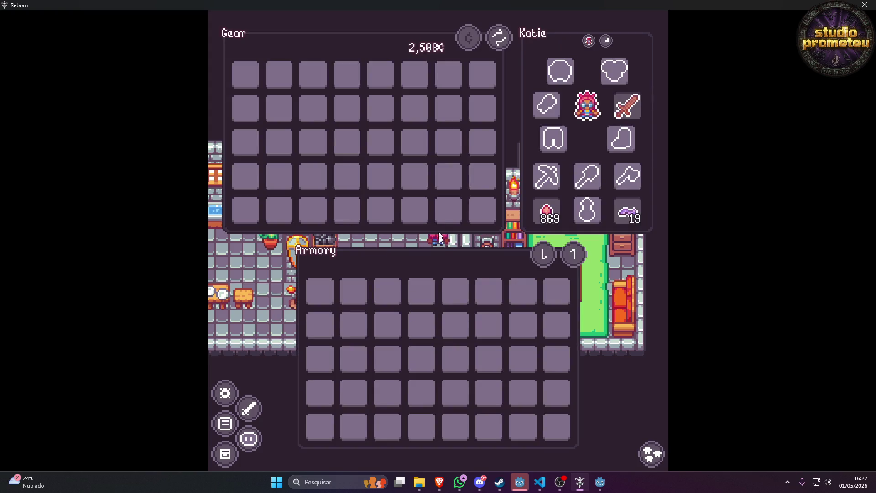
# Walk over to the forge fireplace and open its ore-to-ingot recipes.
pyautogui.press('s')
pyautogui.press('a')
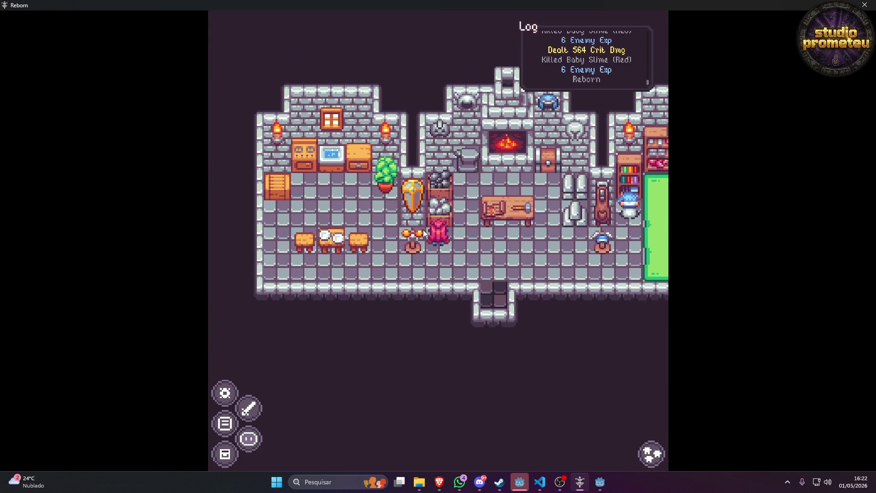
pyautogui.press('w')
pyautogui.press('d')
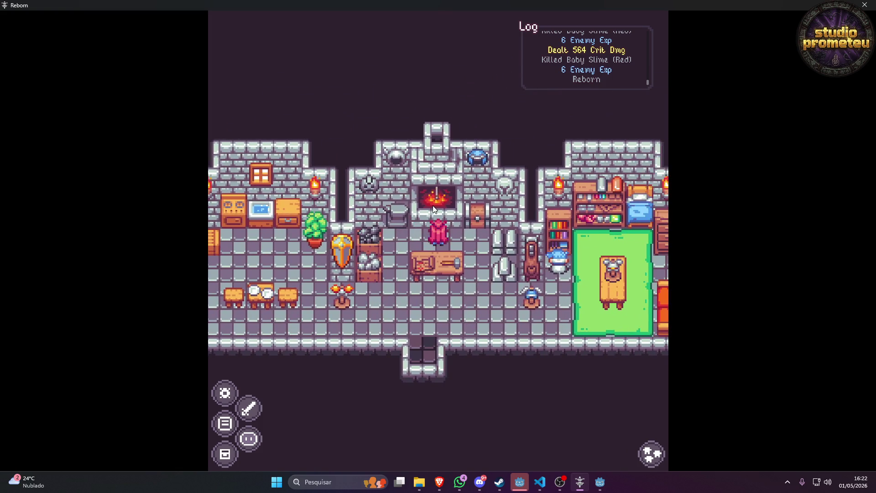
pyautogui.click(433, 205)
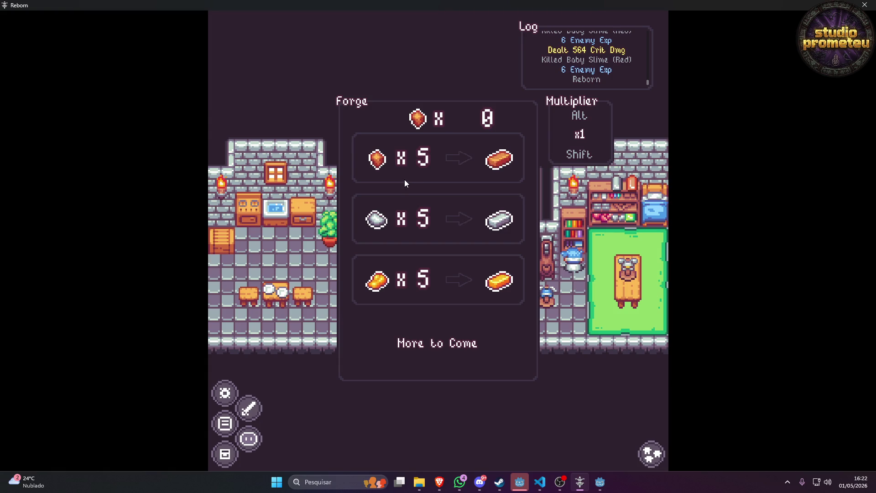
# Walk past the notice board into the house, up toward the statue, face down, then quit Reborn.
pyautogui.press('d')
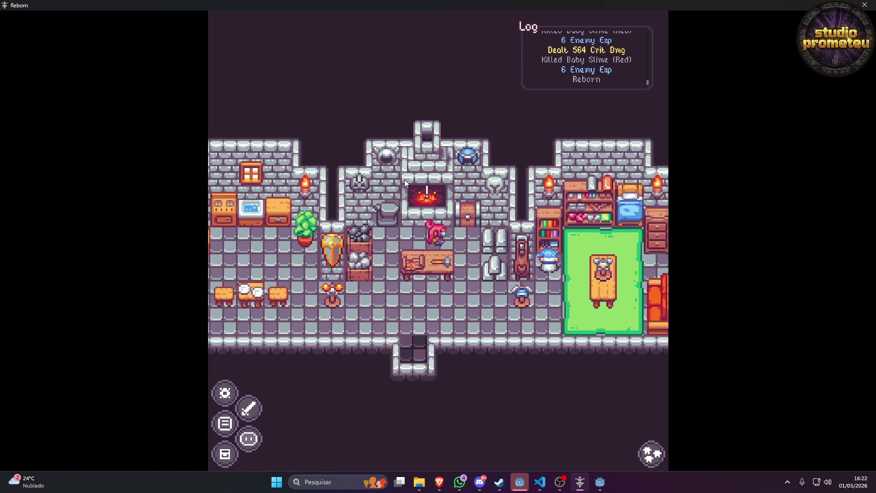
pyautogui.press('s')
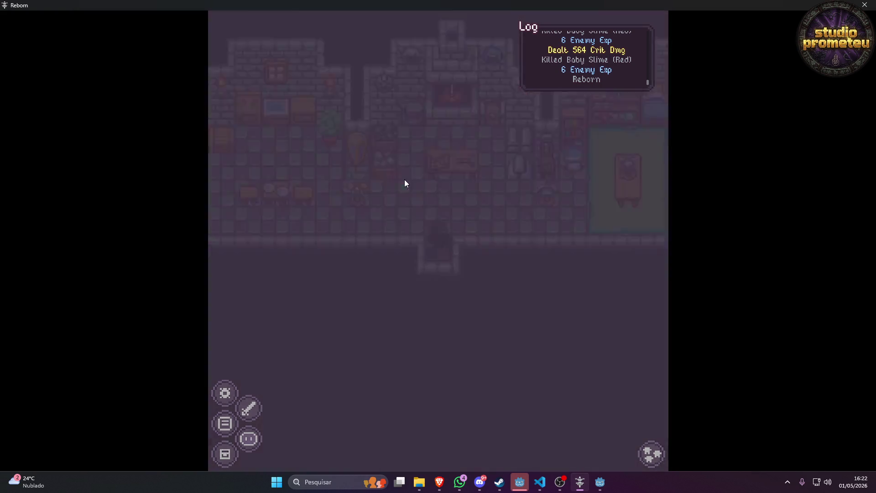
pyautogui.press('Down')
pyautogui.press('Right')
pyautogui.press('Up')
pyautogui.press('Right')
pyautogui.press('Up')
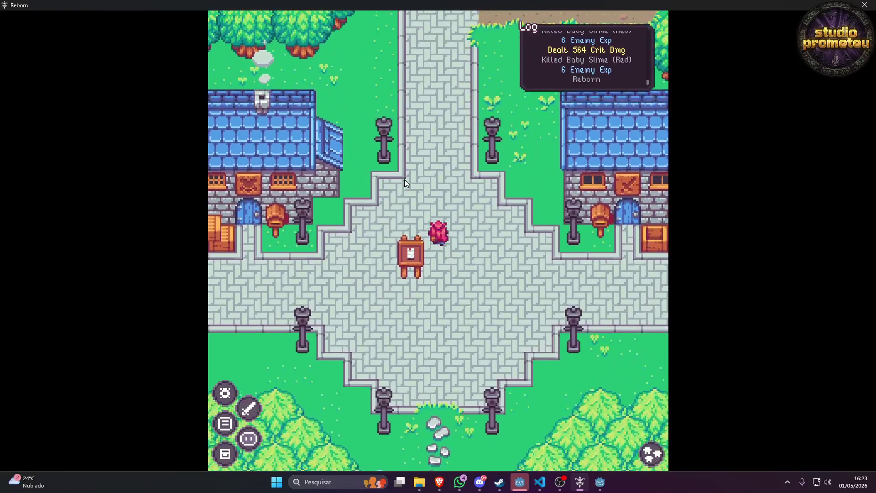
pyautogui.press('Up')
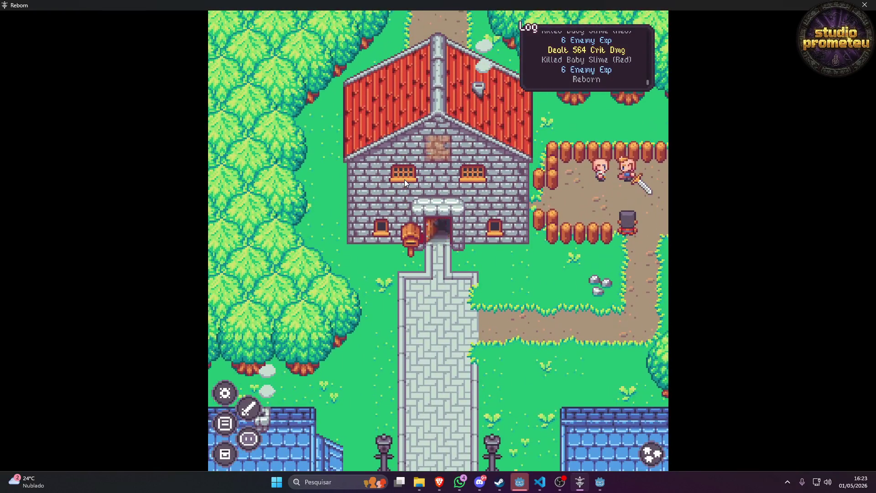
pyautogui.press('Up')
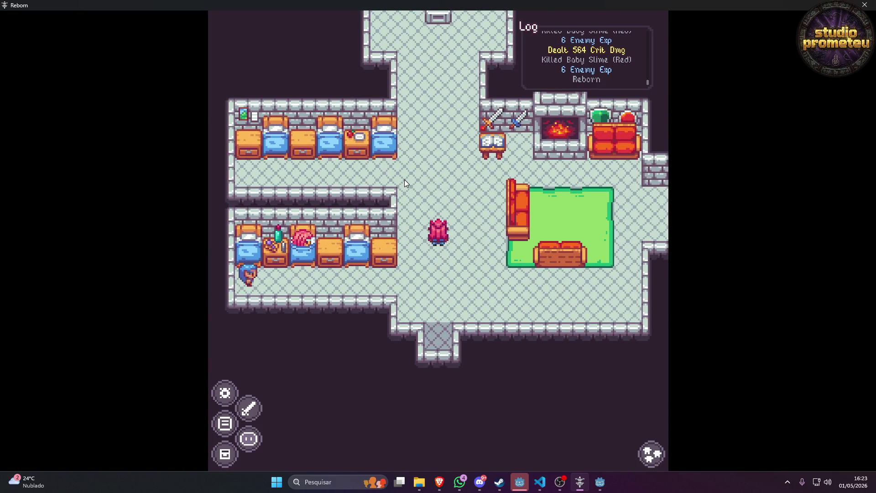
pyautogui.press('Down')
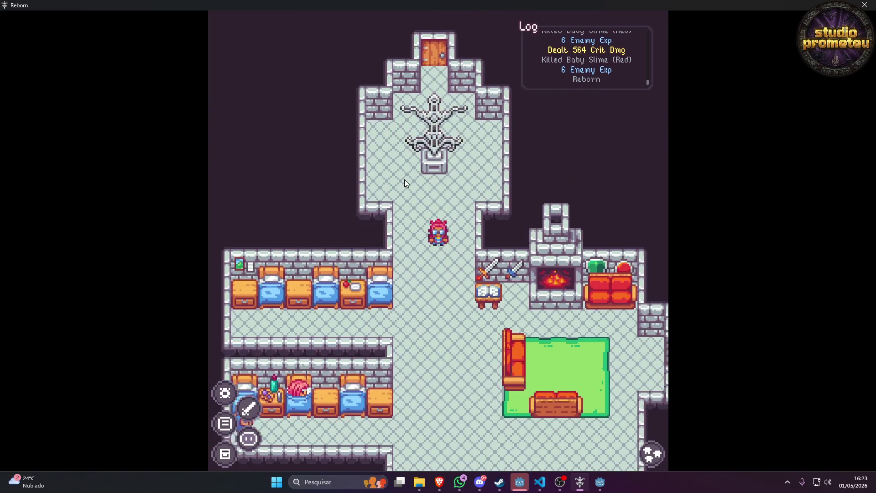
pyautogui.press('Left')
pyautogui.press('Up')
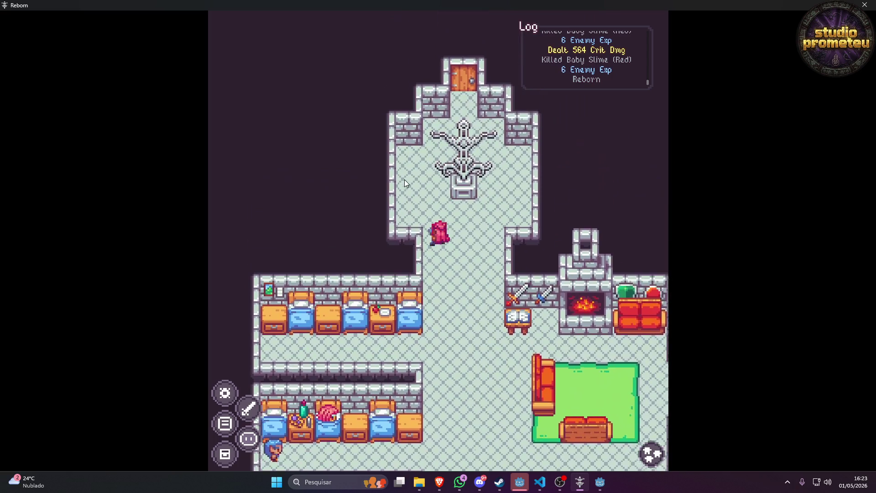
pyautogui.press('Down')
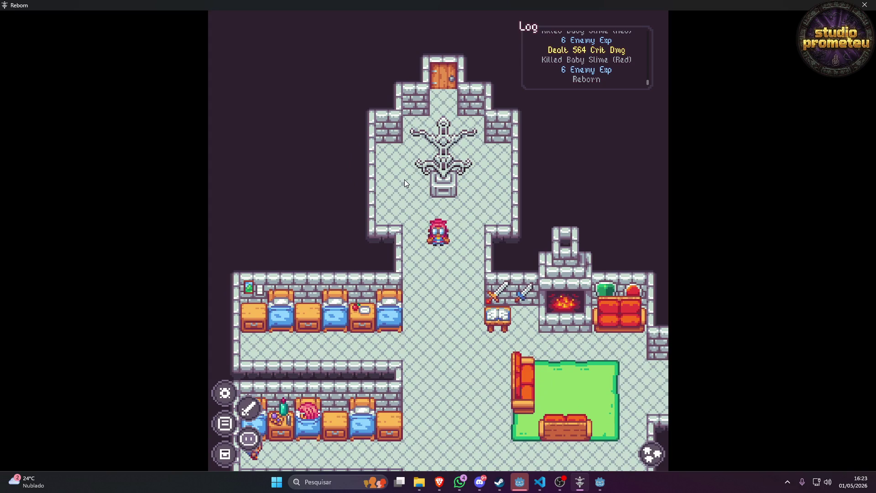
pyautogui.click(865, 5)
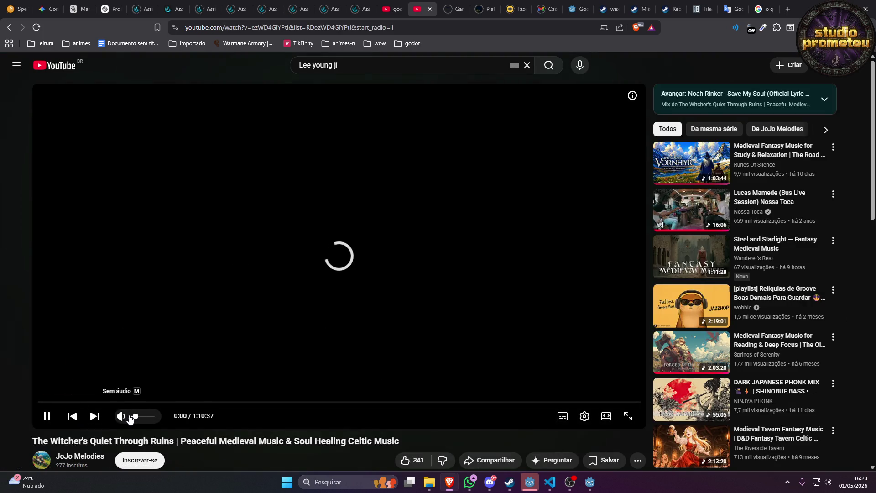
# Switch back to the Godot editor from the taskbar.
pyautogui.click(529, 483)
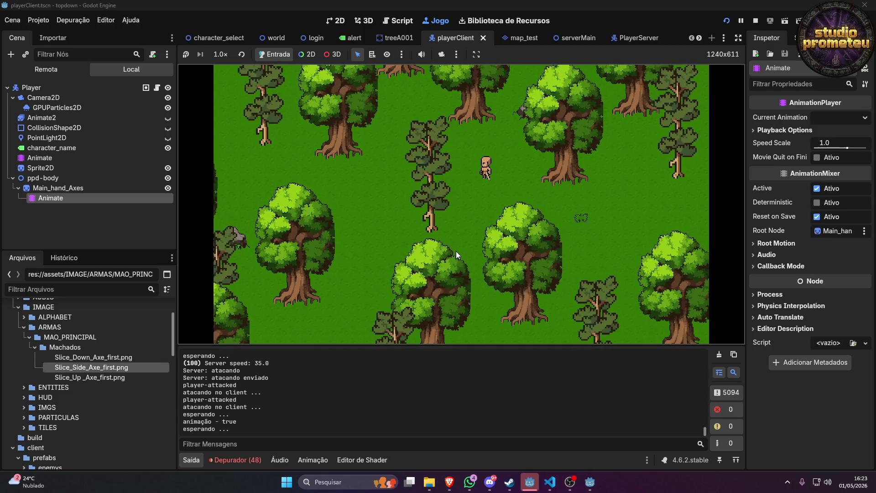
# Close the character_select, world, login, playerClient, serverMain, hud, map, checkBox and other scene tabs, leaving only [vazio].
pyautogui.click(242, 37)
pyautogui.click(250, 38)
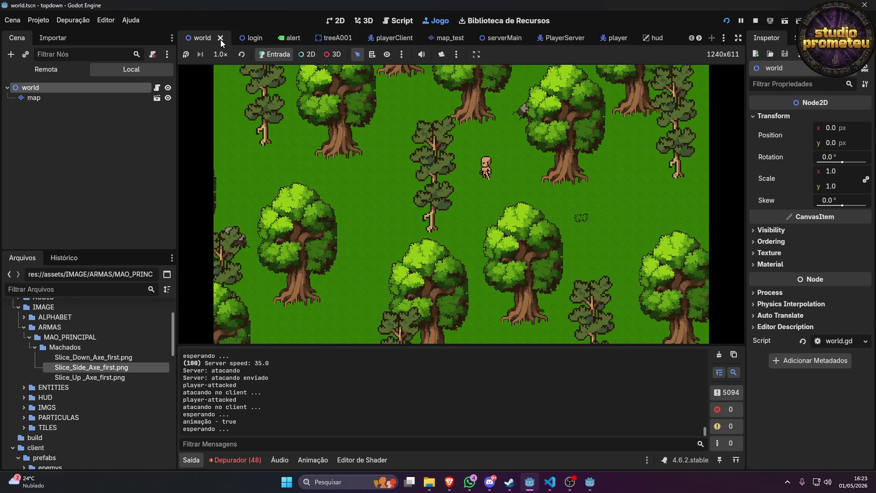
pyautogui.click(220, 38)
pyautogui.click(221, 37)
pyautogui.click(220, 38)
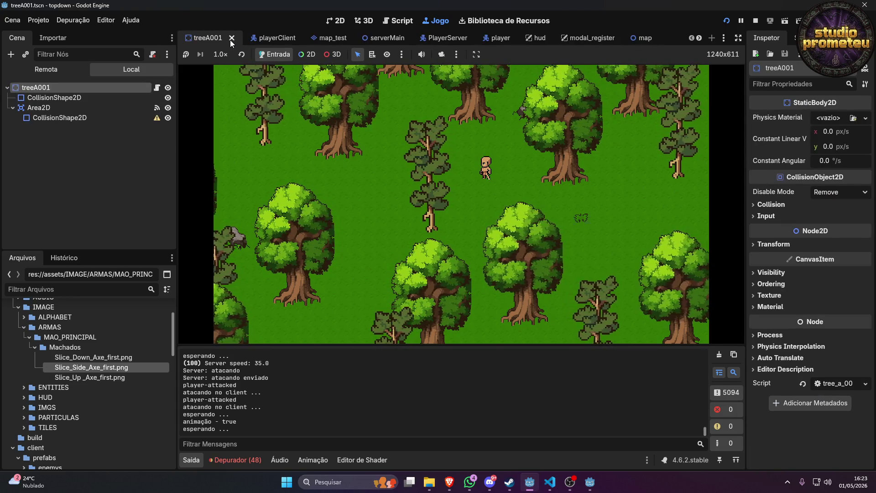
pyautogui.click(232, 38)
pyautogui.click(239, 39)
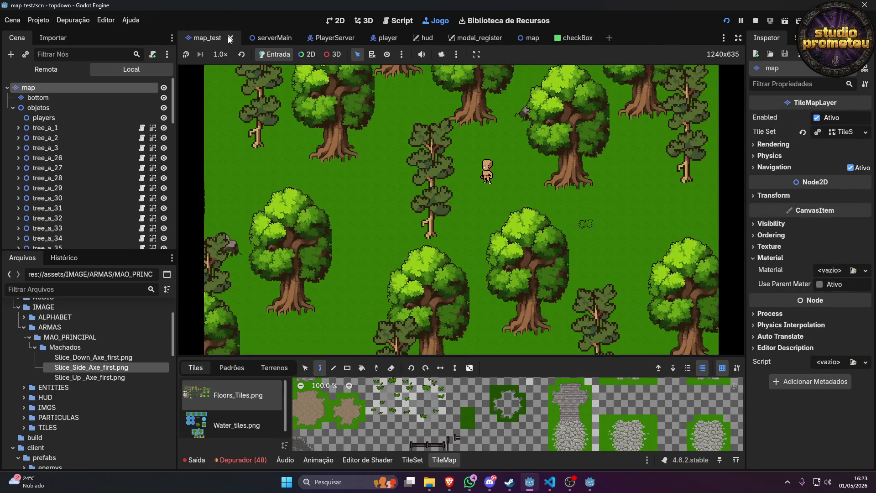
pyautogui.click(237, 39)
pyautogui.click(238, 39)
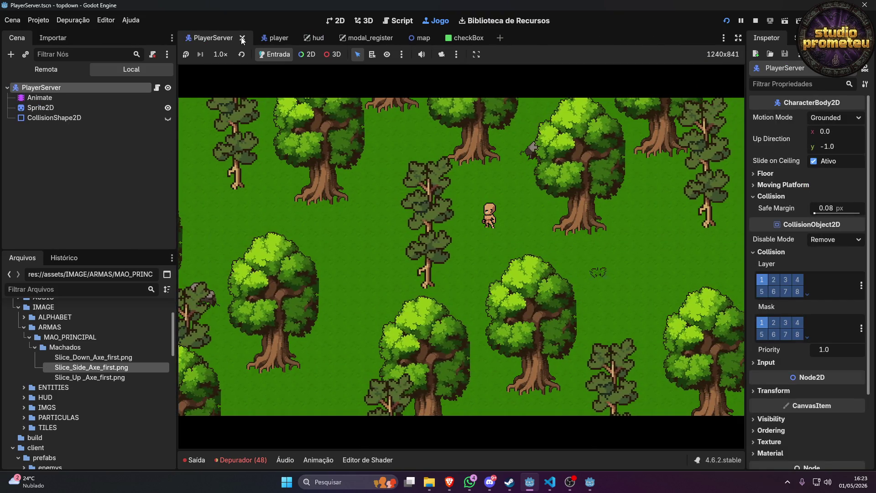
pyautogui.click(241, 38)
pyautogui.click(223, 39)
pyautogui.click(219, 37)
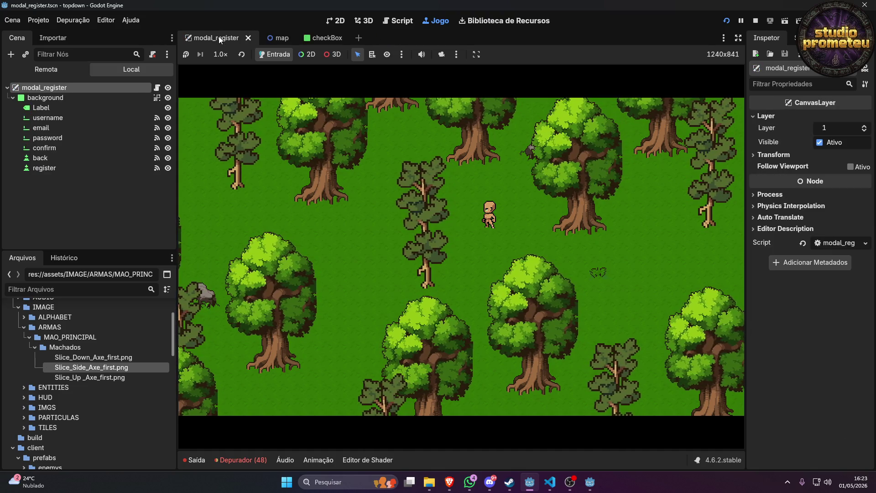
pyautogui.click(248, 38)
pyautogui.click(217, 38)
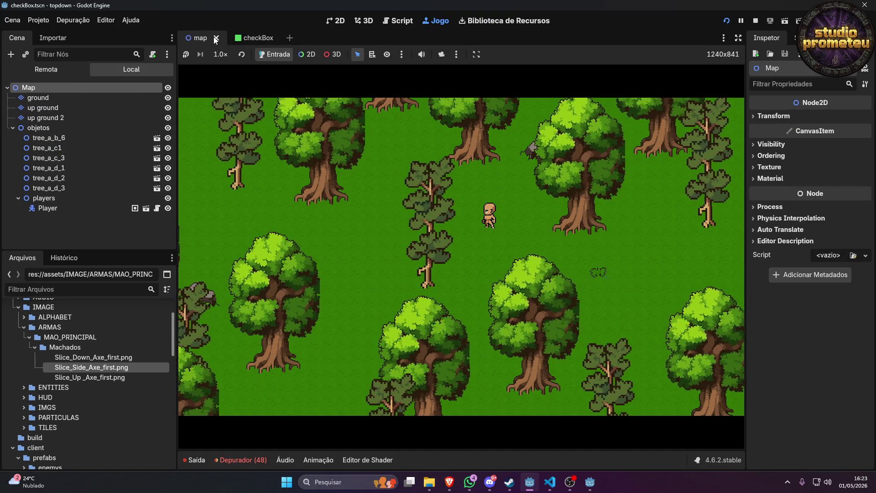
pyautogui.click(233, 38)
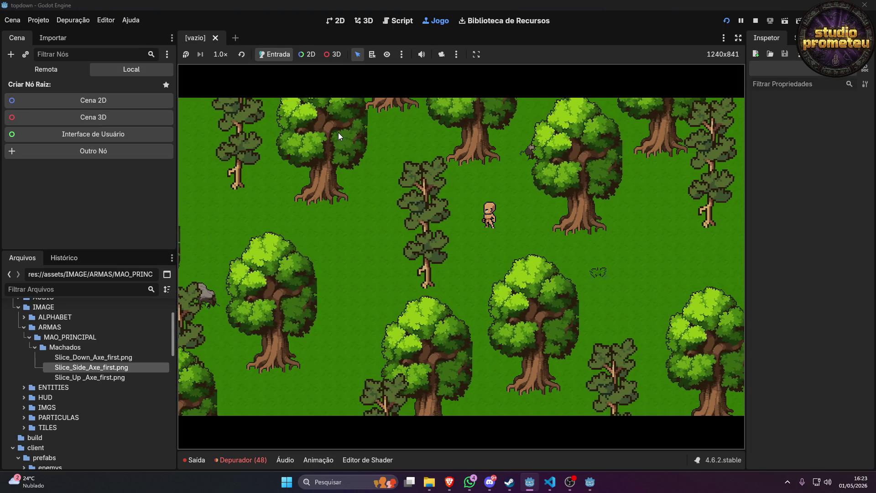
# Run the project, log in with the saved account, enter the world and maximize the game window.
pyautogui.click(727, 23)
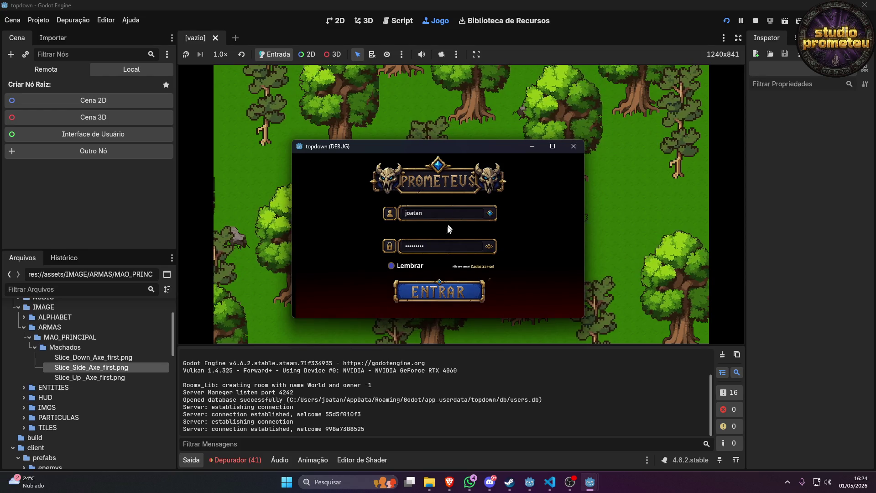
pyautogui.click(434, 289)
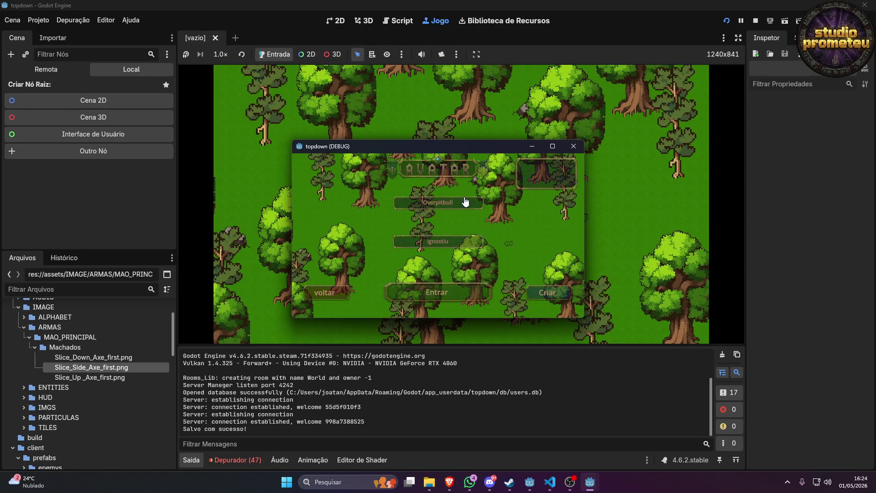
pyautogui.click(428, 293)
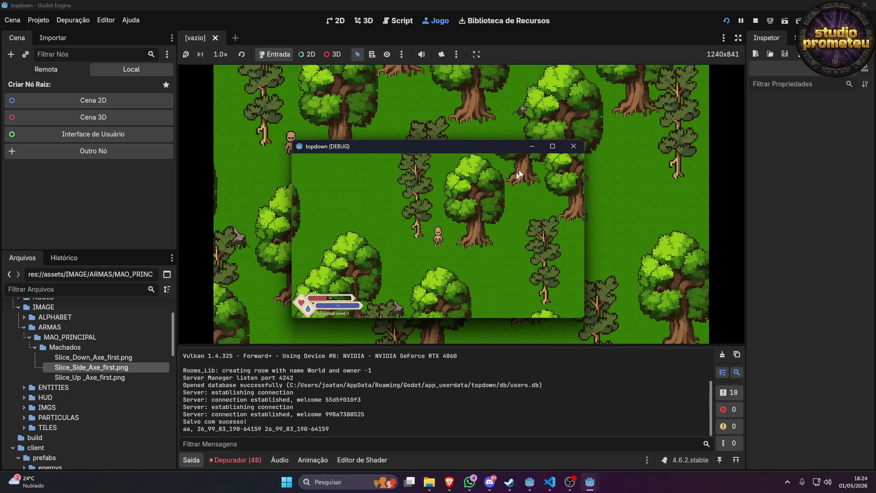
pyautogui.click(551, 147)
# Walk the character up and down, swinging the axe while facing each direction.
pyautogui.press('w')
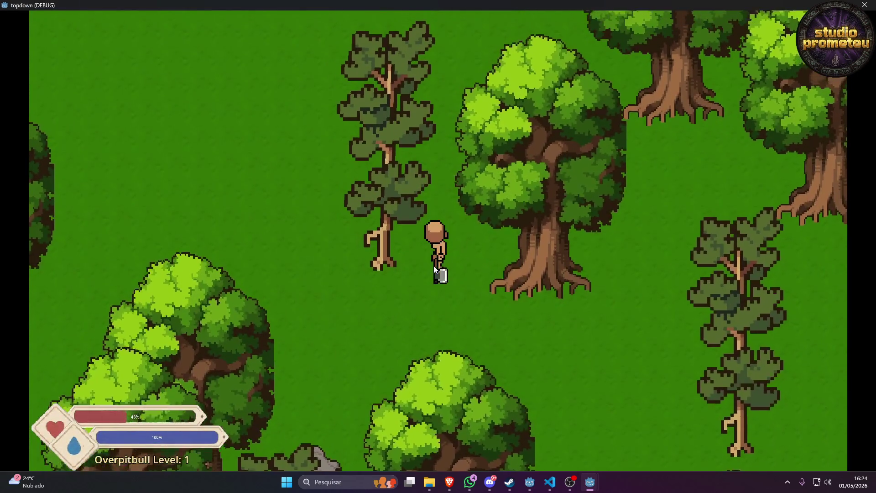
pyautogui.press('w')
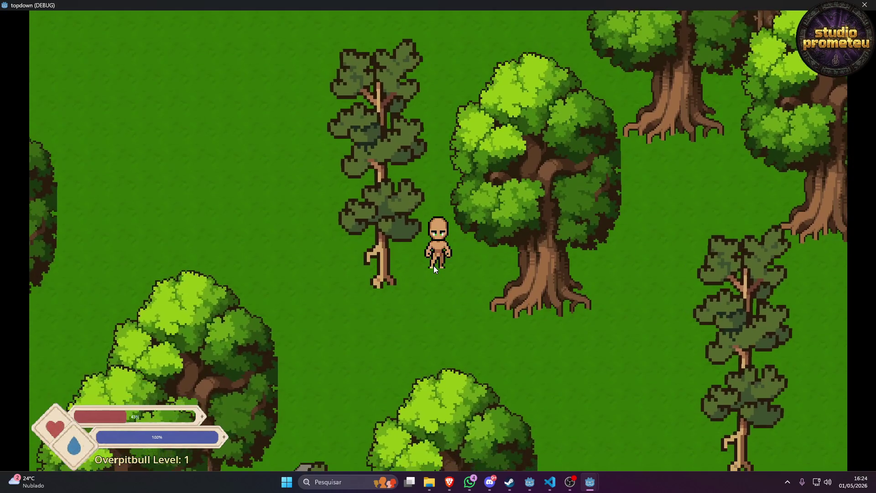
pyautogui.click(434, 266)
pyautogui.click(433, 266)
pyautogui.click(434, 266)
pyautogui.press('s')
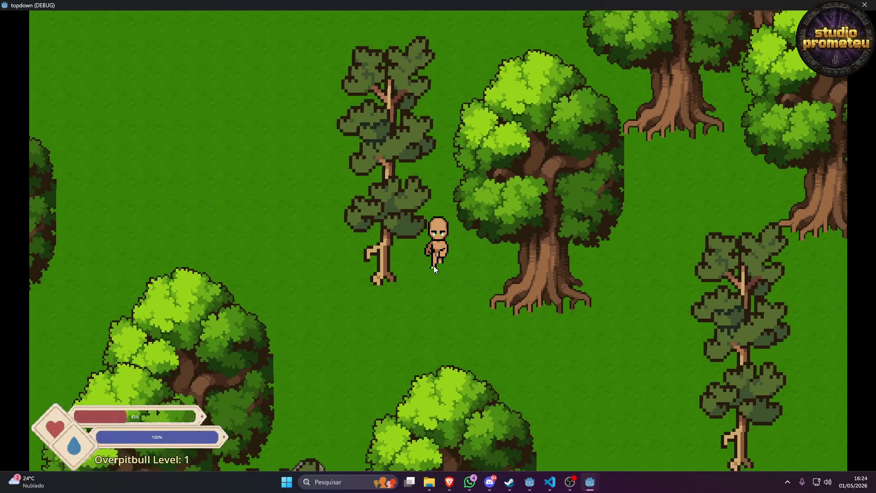
pyautogui.click(433, 265)
pyautogui.press('s')
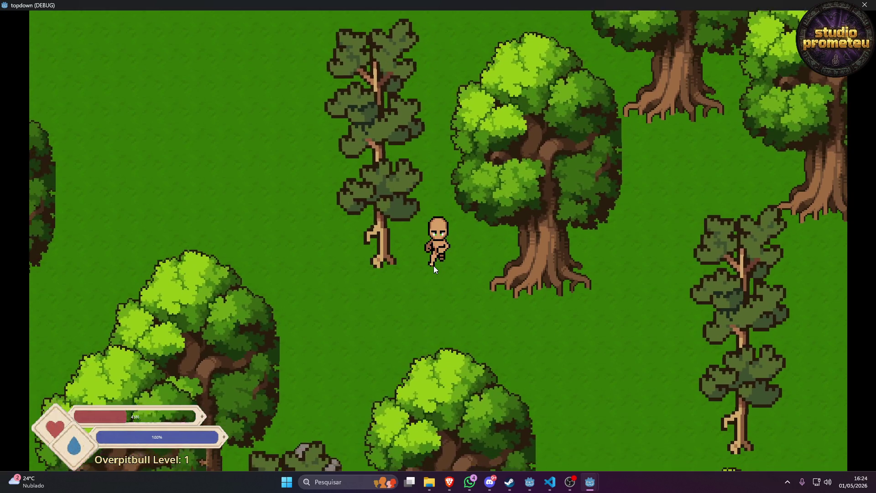
pyautogui.press('s')
pyautogui.click(433, 265)
pyautogui.click(458, 215)
pyautogui.press('s')
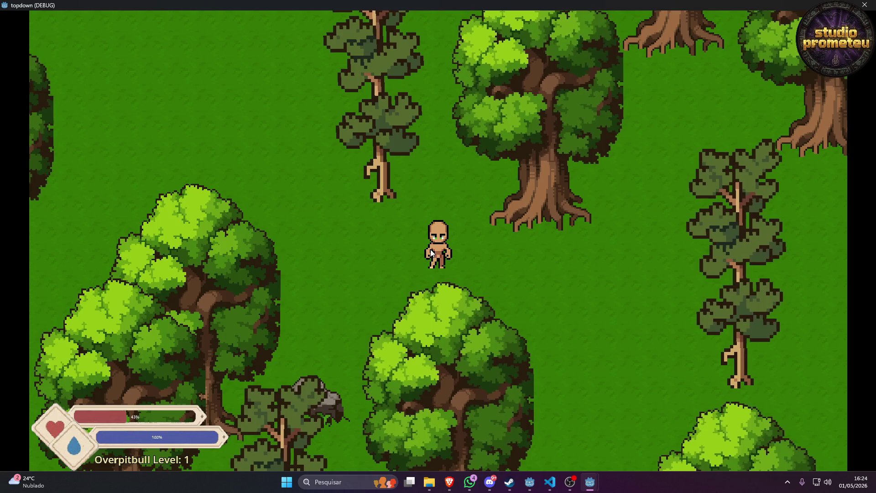
# Turn the character to face up and swing the axe overhead repeatedly.
pyautogui.press('w')
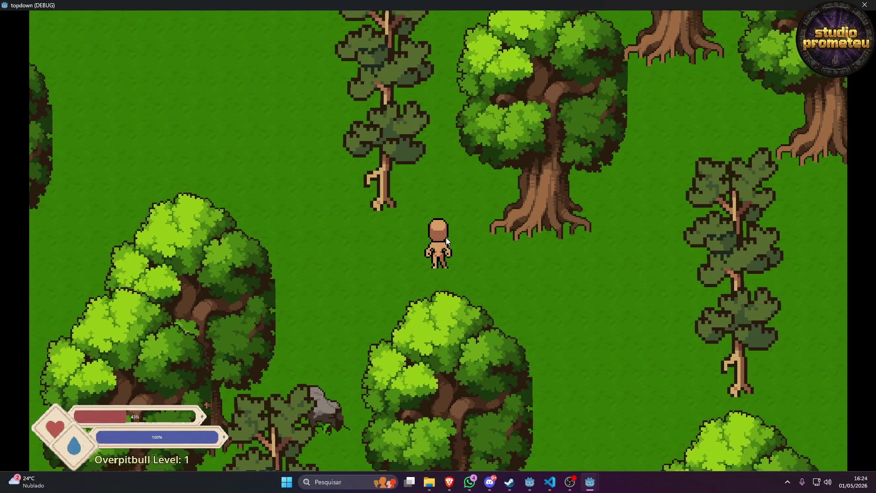
pyautogui.click(452, 238)
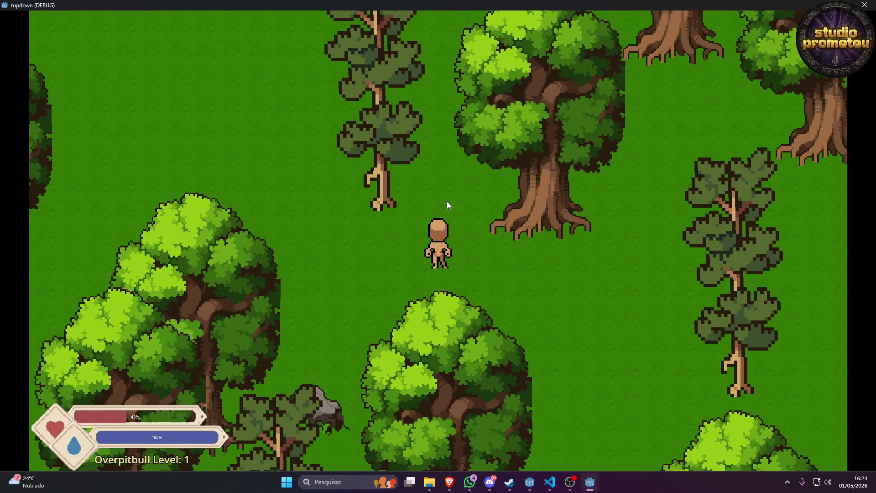
pyautogui.click(445, 213)
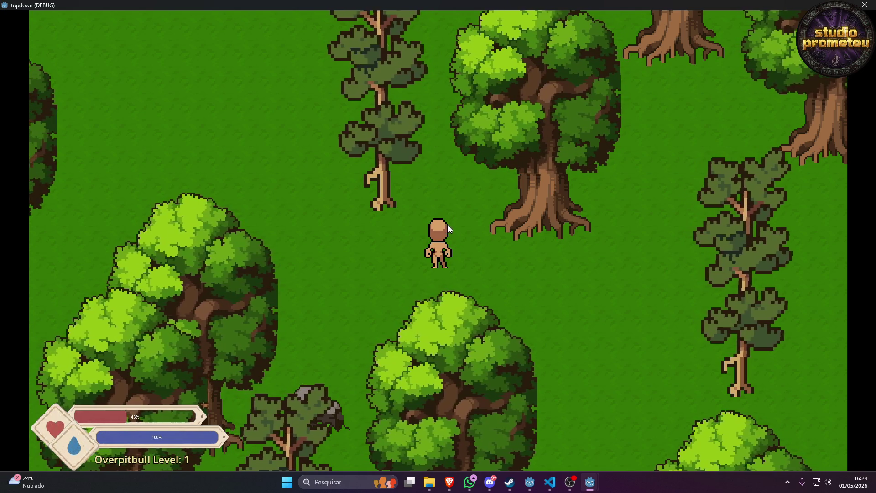
pyautogui.click(450, 226)
pyautogui.click(446, 248)
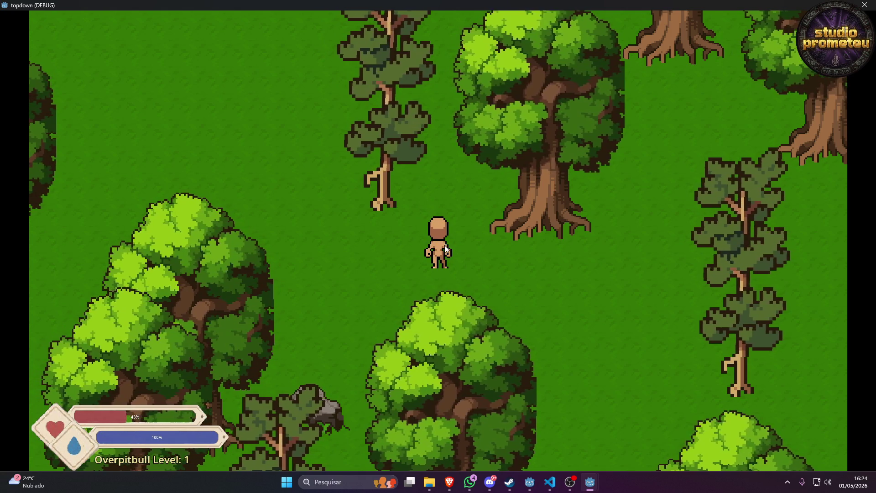
pyautogui.click(449, 247)
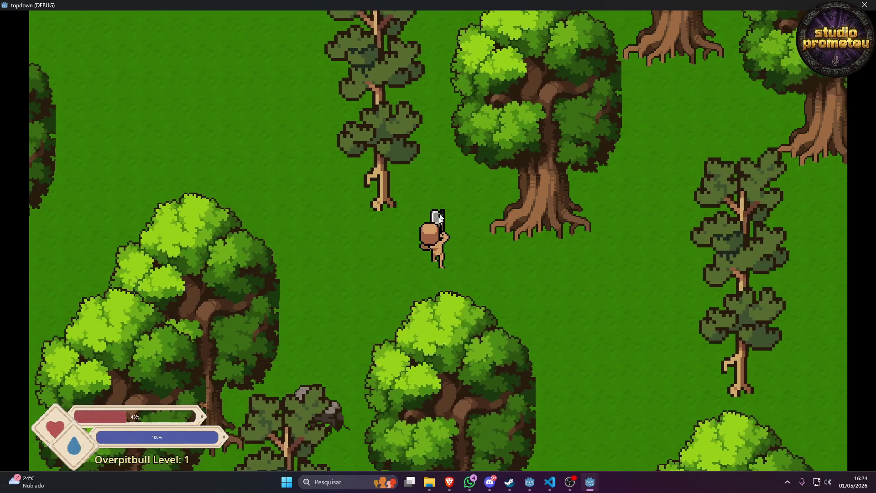
pyautogui.click(449, 221)
pyautogui.click(451, 242)
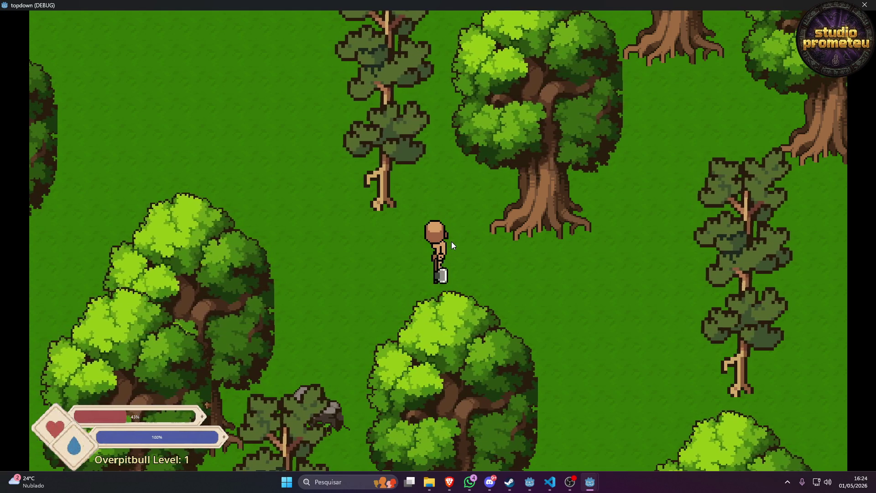
pyautogui.click(442, 241)
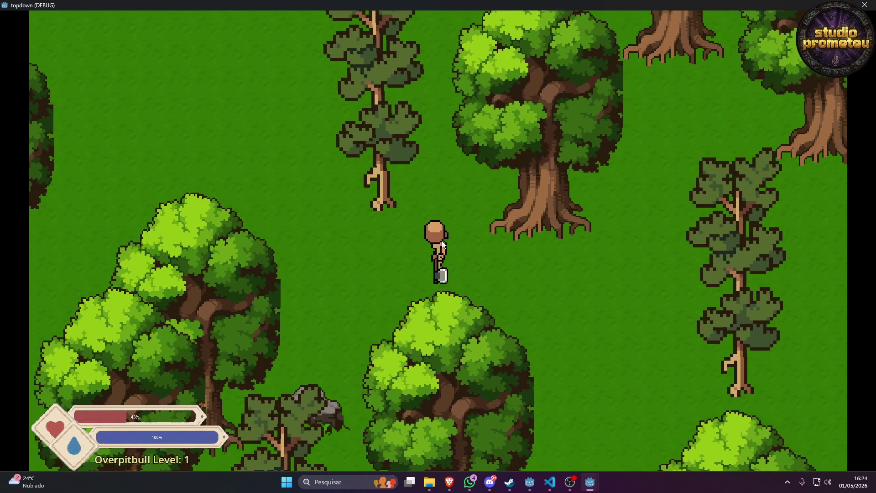
pyautogui.click(442, 240)
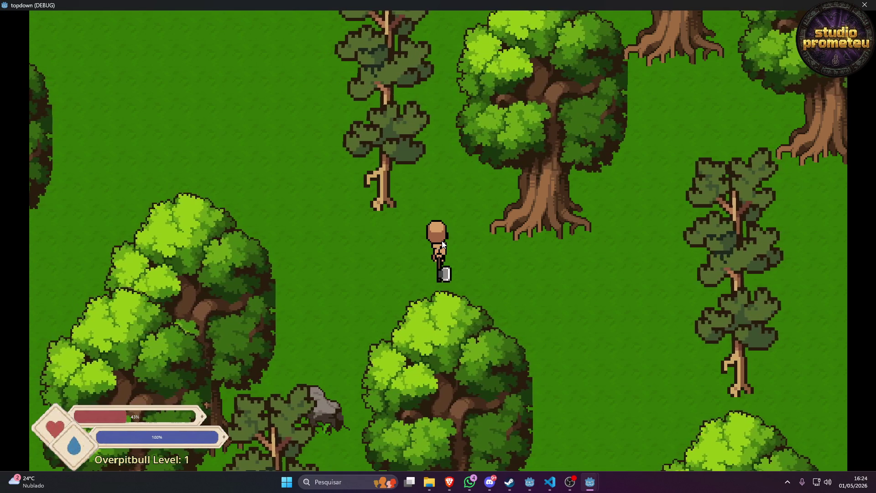
pyautogui.click(442, 242)
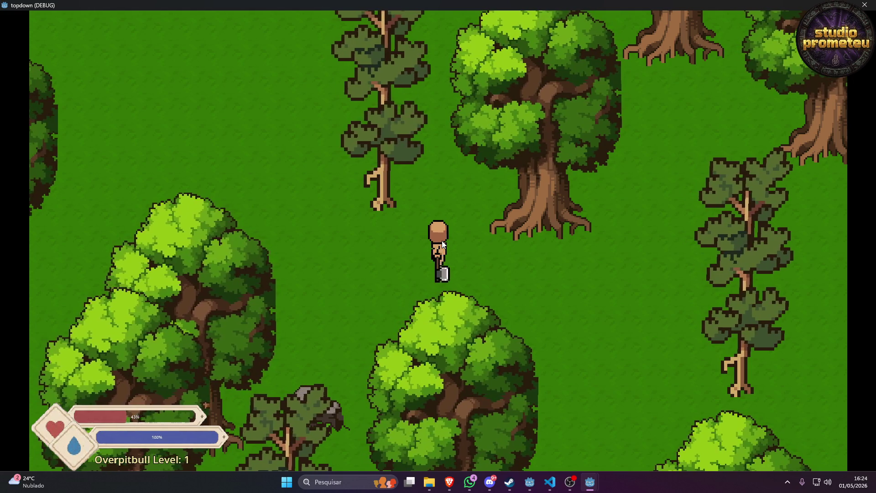
# Walk right and down, swing once more, close the debug window and stop the game with F8.
pyautogui.press('d')
pyautogui.press('s')
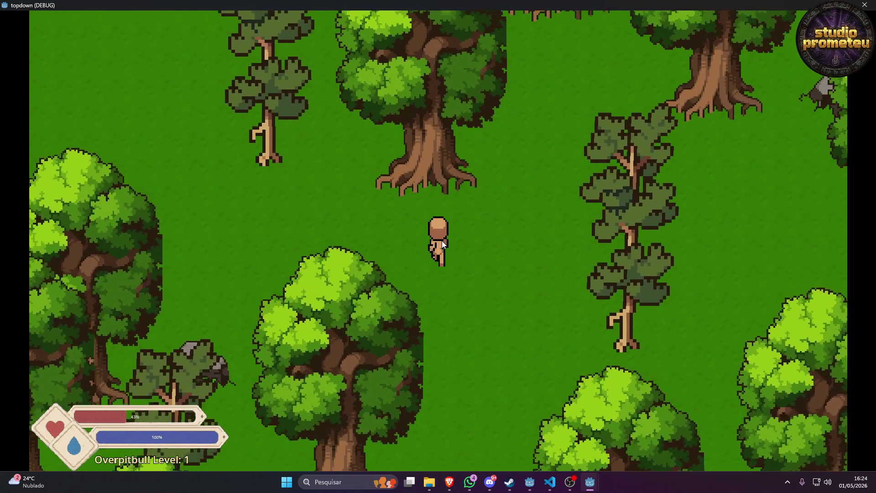
pyautogui.click(442, 240)
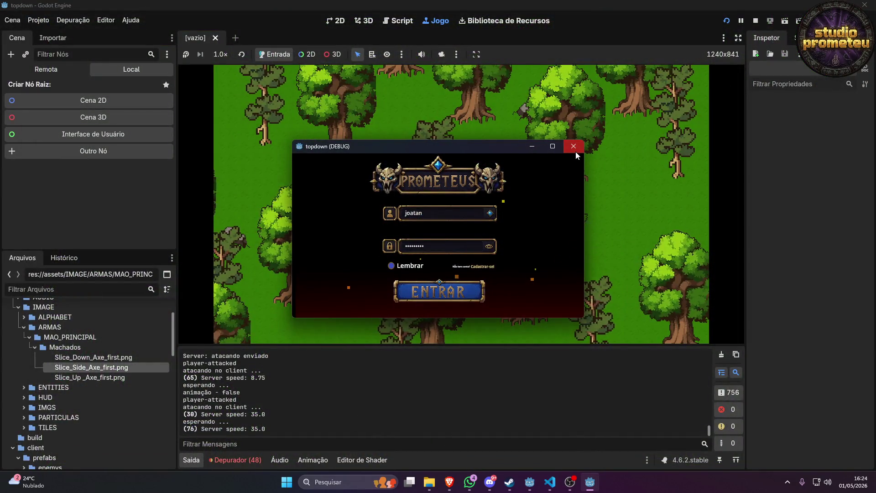
pyautogui.click(575, 148)
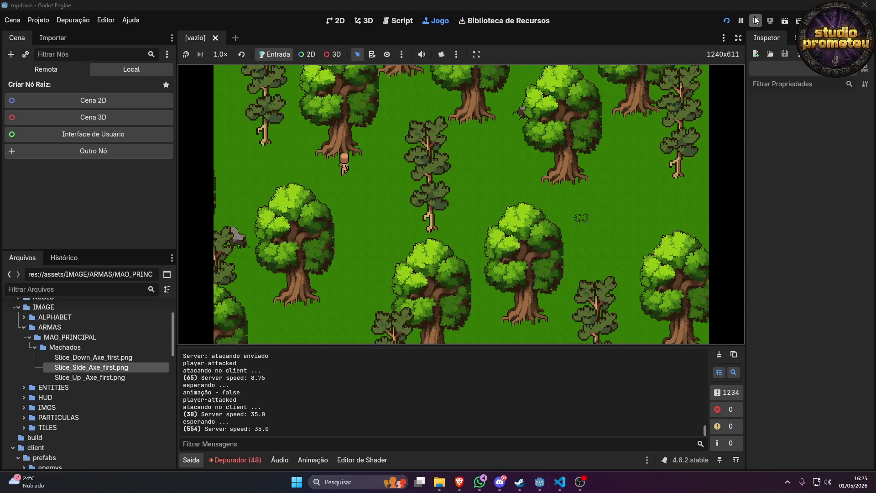
pyautogui.press('F8')
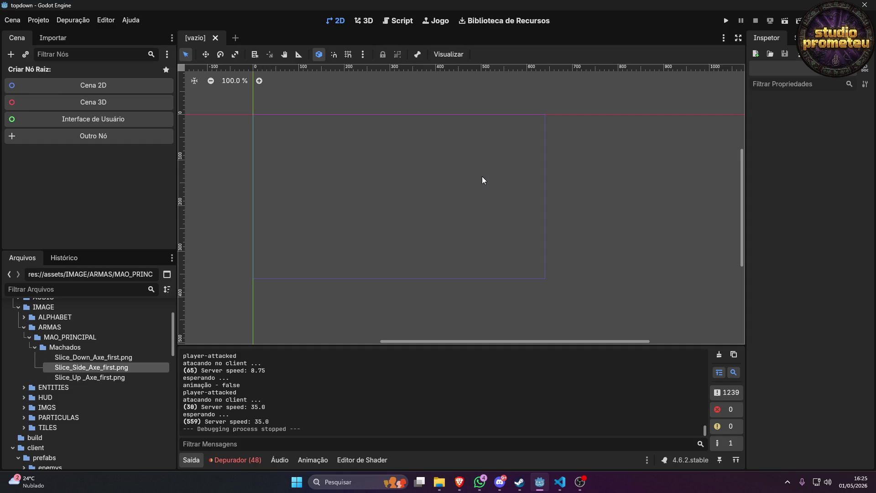